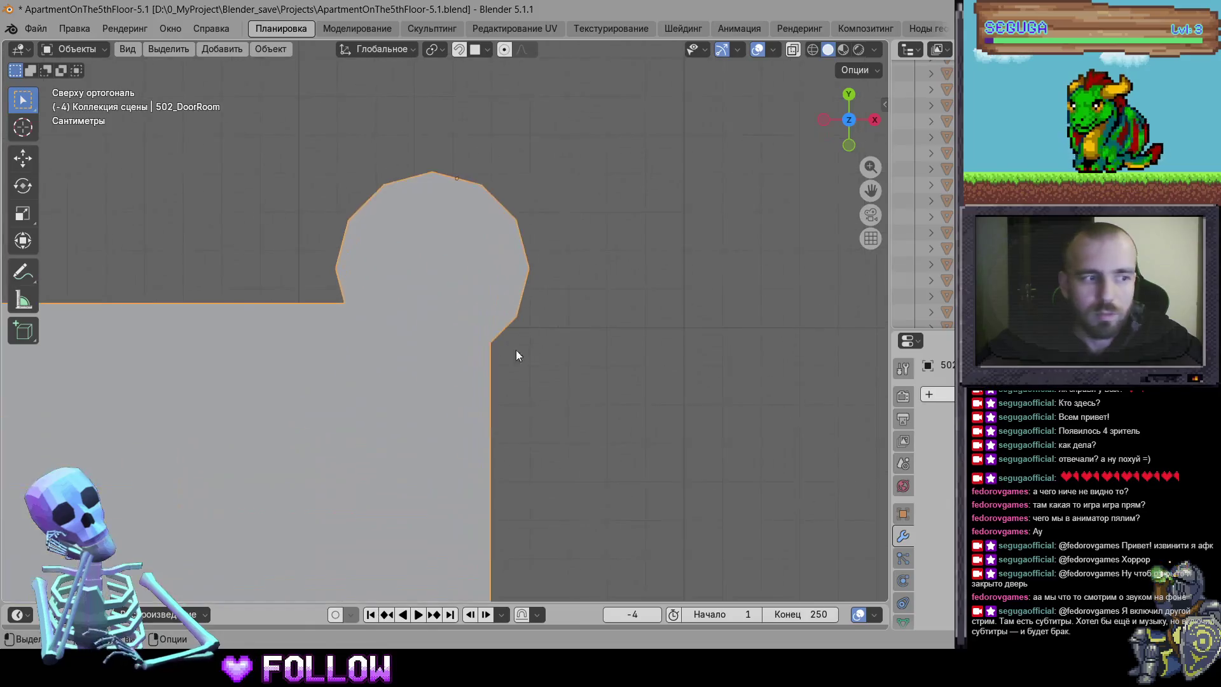
Set 502_DoorRoom's origin to the 3D cursor at its rounded hinge end
key(g)
click(431, 259)
right_click(432, 259)
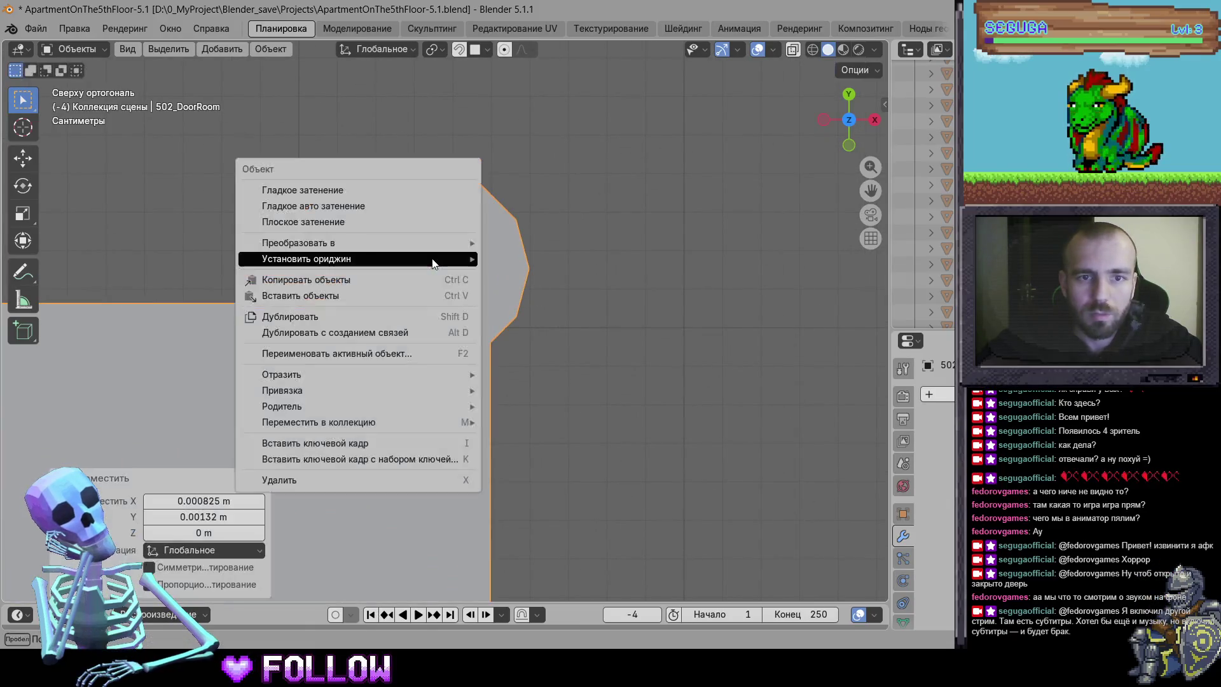
mouse_move(432, 259)
click(541, 294)
scroll(551, 423, down, 12)
scroll(468, 431, down, 2)
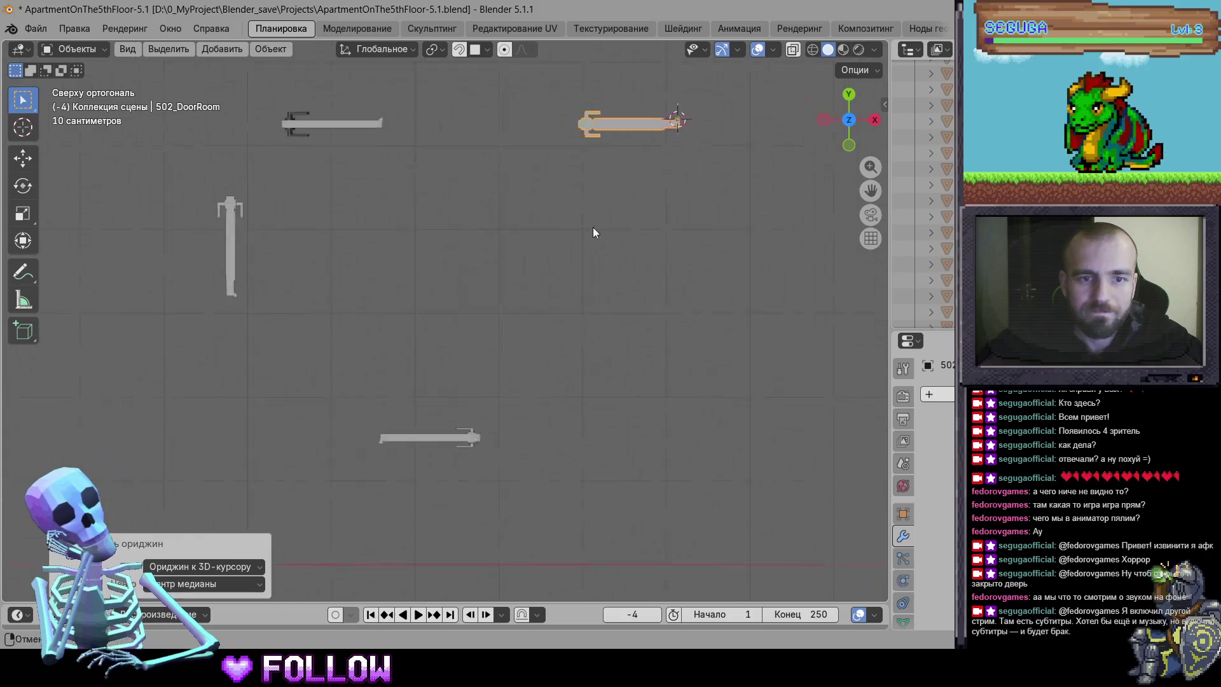
Select 502_Door and set its origin to the 3D cursor at the hinge end
click(438, 437)
scroll(471, 361, up, 6)
scroll(475, 426, up, 2)
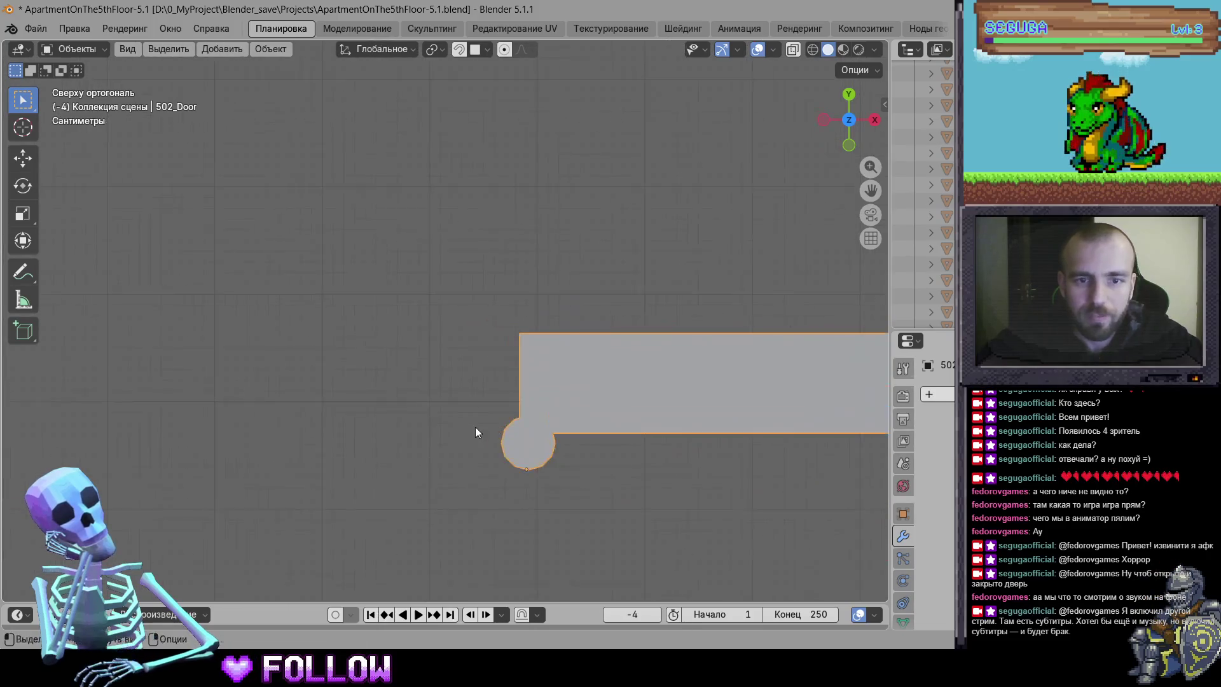
scroll(459, 278, up, 3)
key(g)
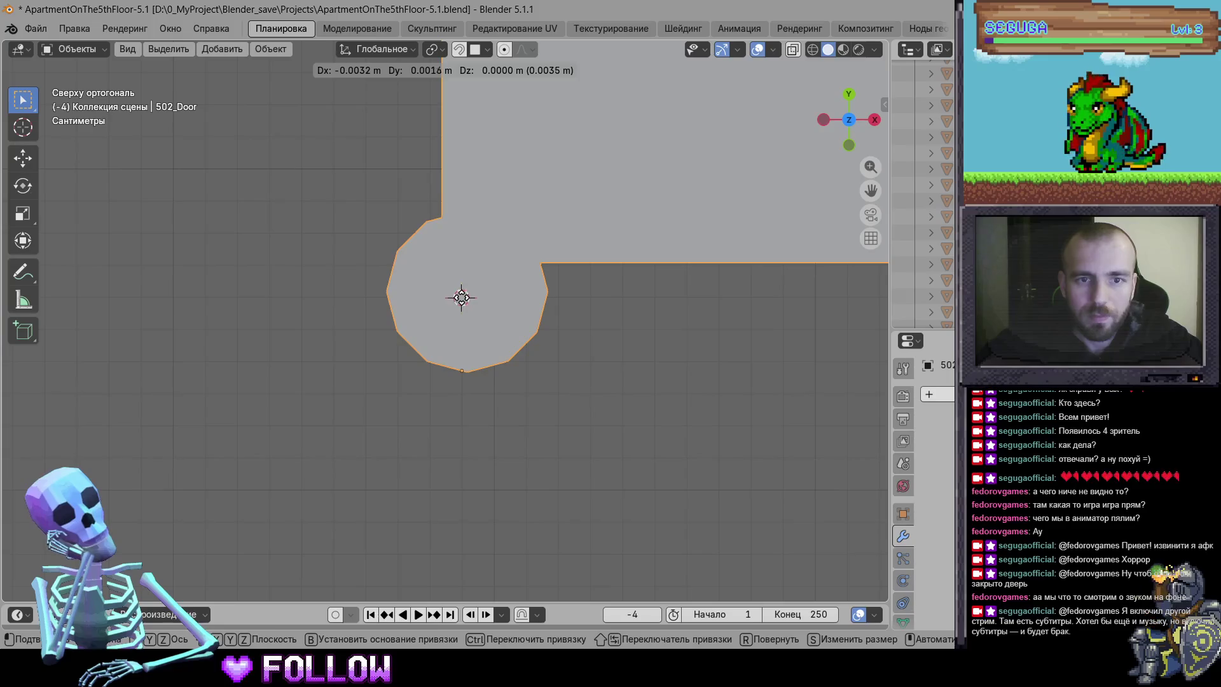
click(463, 300)
right_click(463, 299)
mouse_move(465, 297)
click(542, 332)
scroll(549, 330, down, 6)
Pan toward the other doors, nudge 502_Door, and select 503_DoorBath
drag(592, 291, 277, 377)
scroll(513, 374, up, 8)
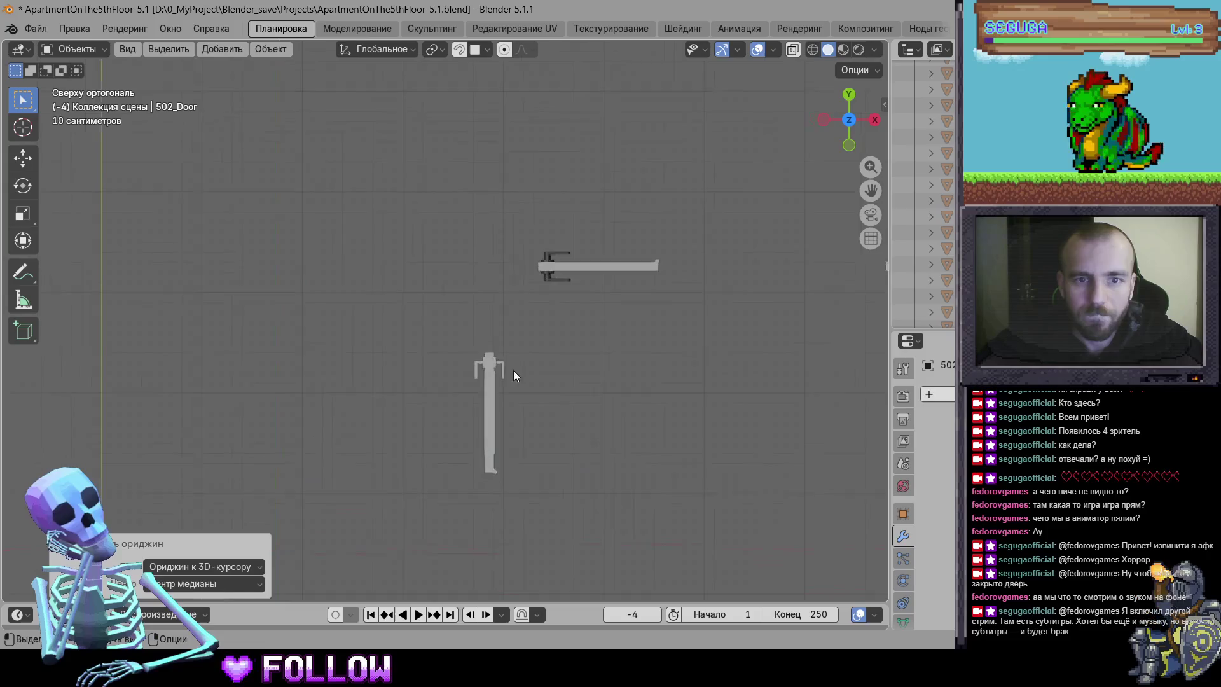
key(g)
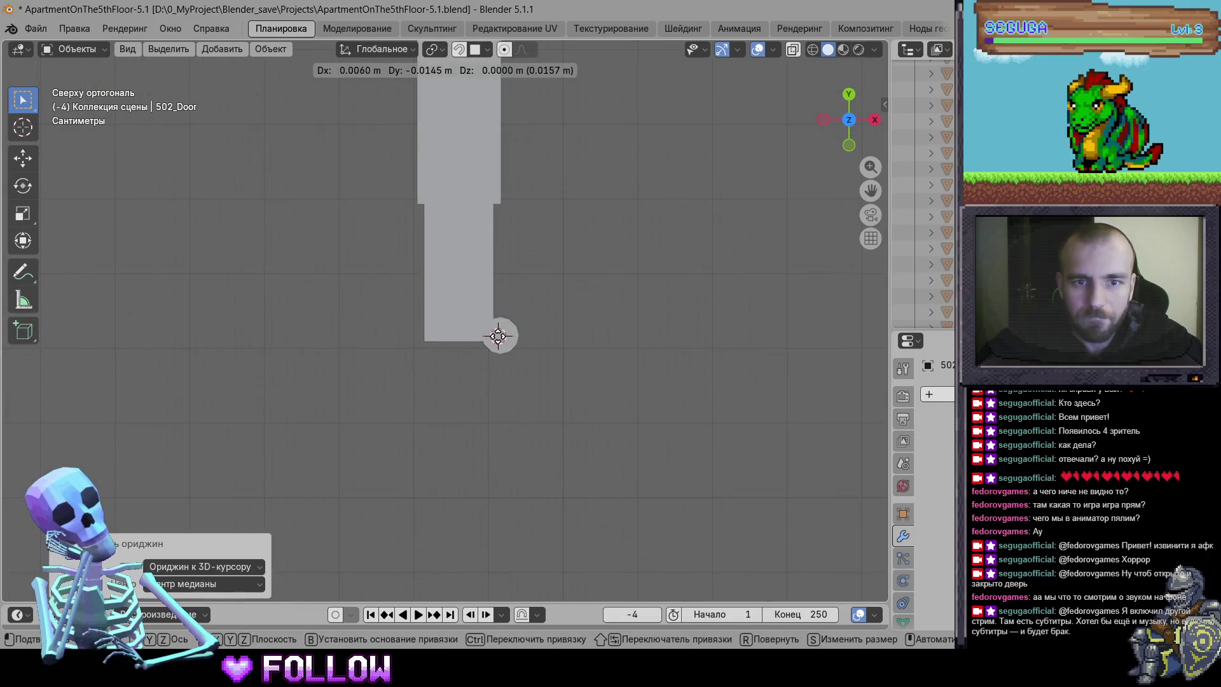
click(497, 332)
click(419, 291)
scroll(426, 298, up, 8)
Set 503_DoorBath's origin to the 3D cursor
key(g)
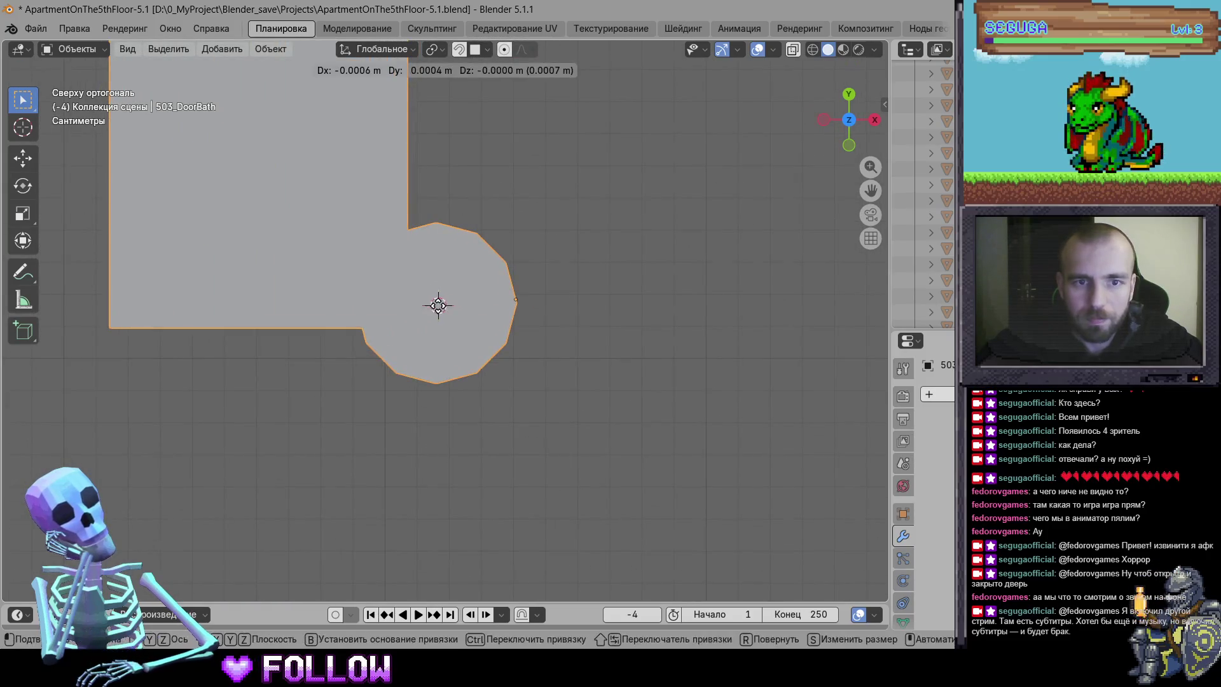
click(438, 305)
right_click(438, 305)
mouse_move(458, 306)
click(552, 335)
scroll(552, 334, down, 6)
scroll(552, 338, down, 10)
Box-select the left door piece, frame it with Numpad . and switch to top view
drag(162, 254, 334, 346)
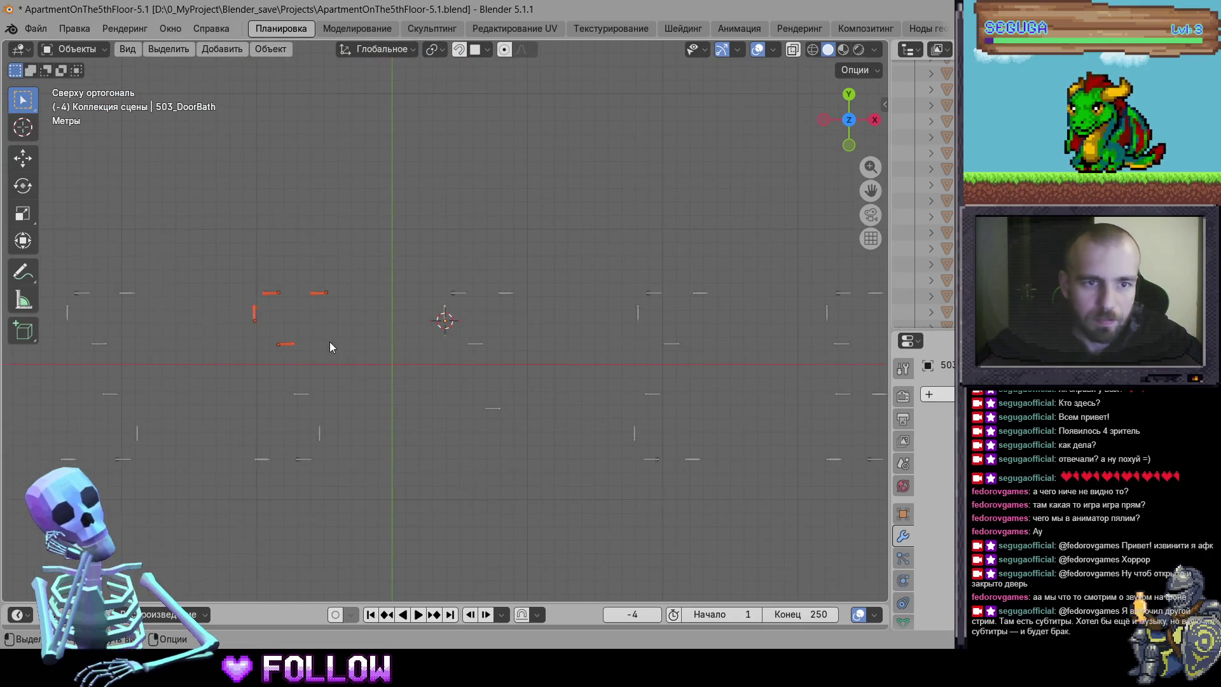
drag(115, 229, 255, 362)
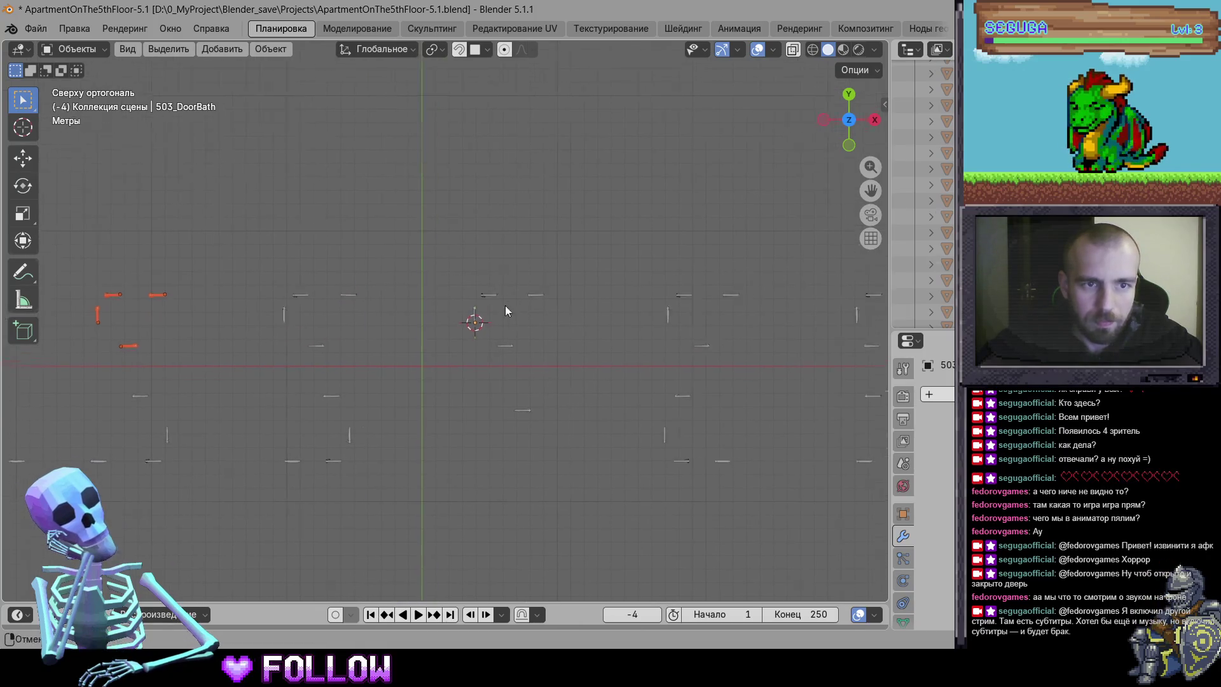
scroll(196, 300, up, 8)
drag(285, 311, 292, 319)
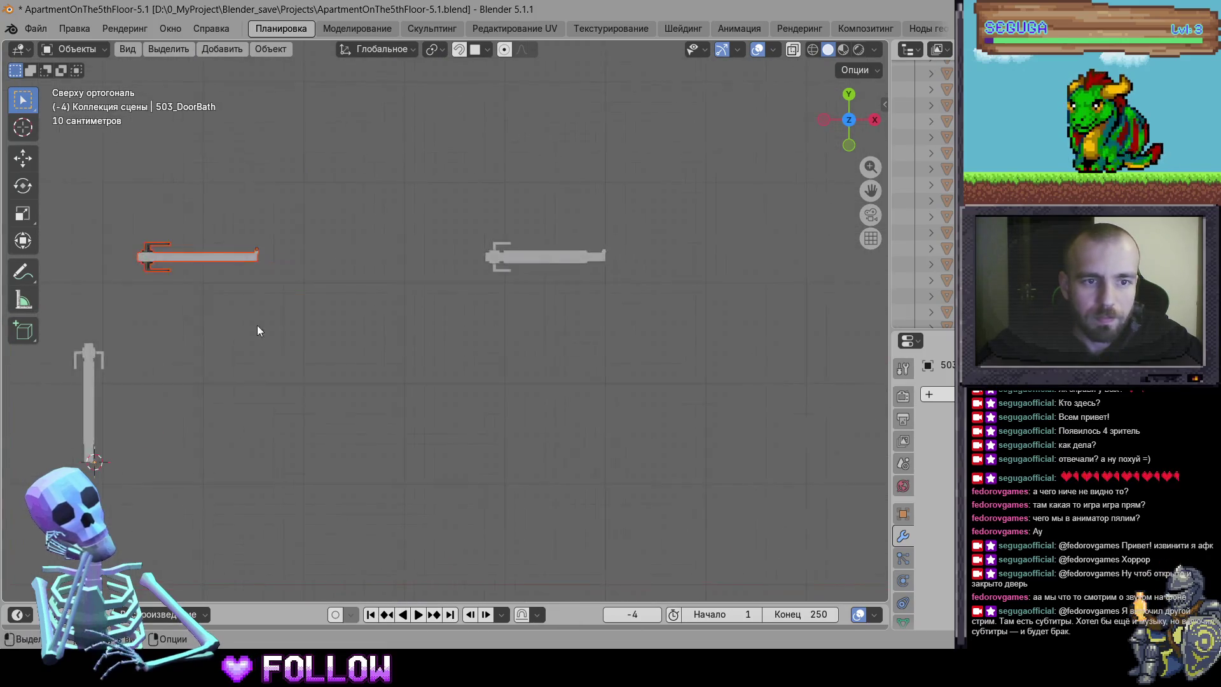
key(KP_Decimal)
drag(467, 365, 810, 223)
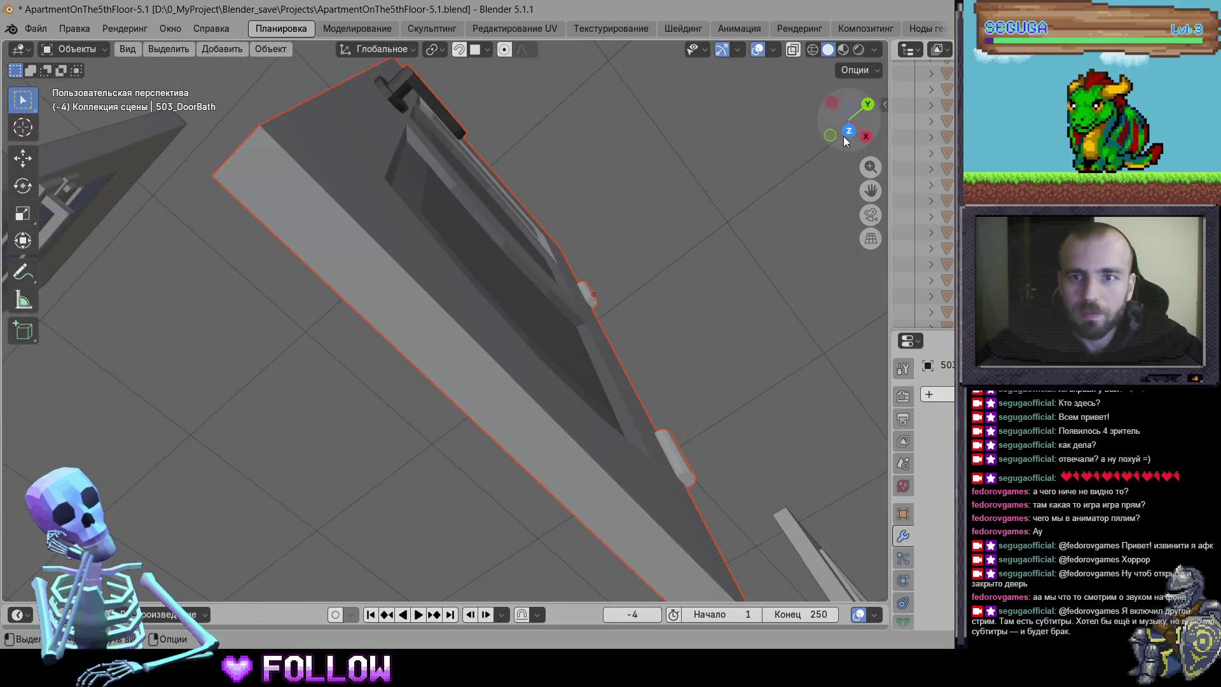
click(847, 133)
scroll(540, 323, up, 6)
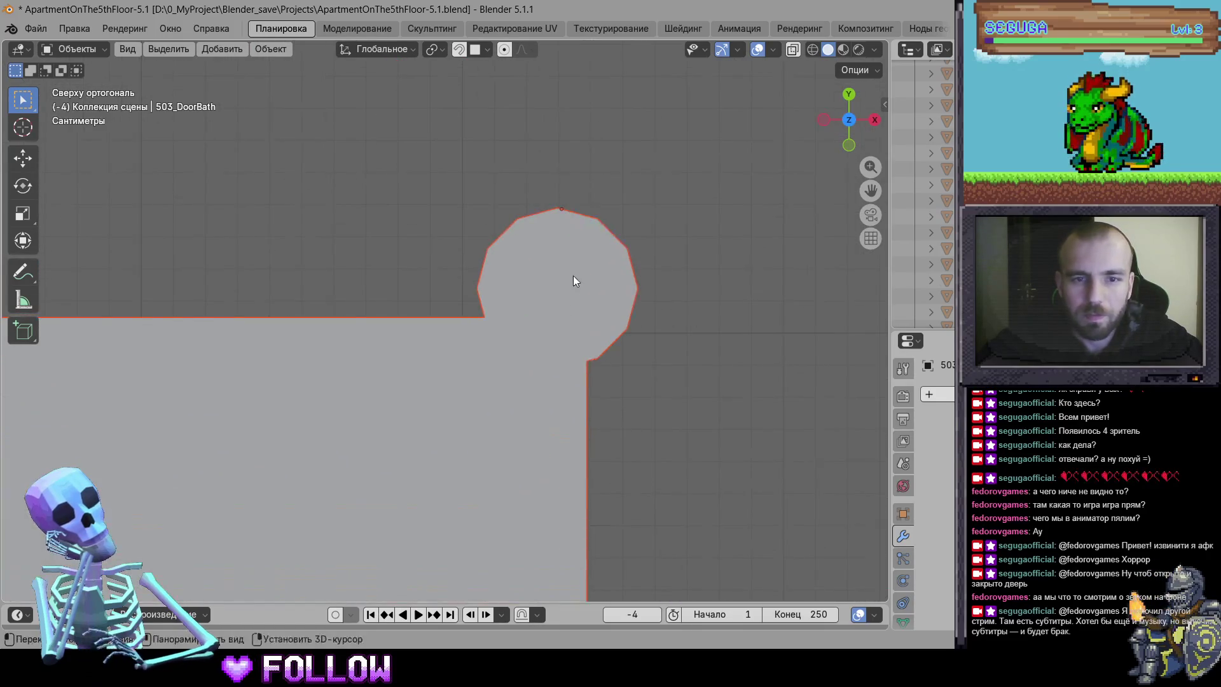
Re-apply 503_DoorBath's origin to the 3D cursor at the hinge, then select 503_Door
key(g)
click(556, 284)
right_click(563, 291)
mouse_move(570, 291)
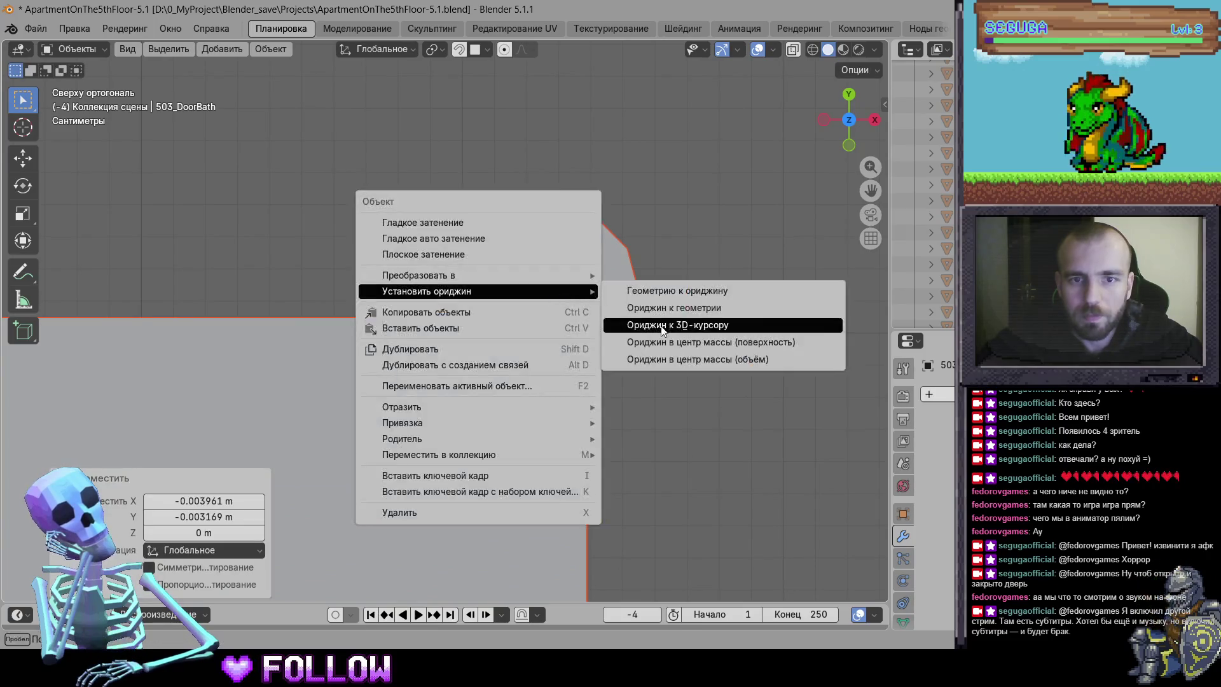
click(658, 325)
scroll(543, 371, down, 10)
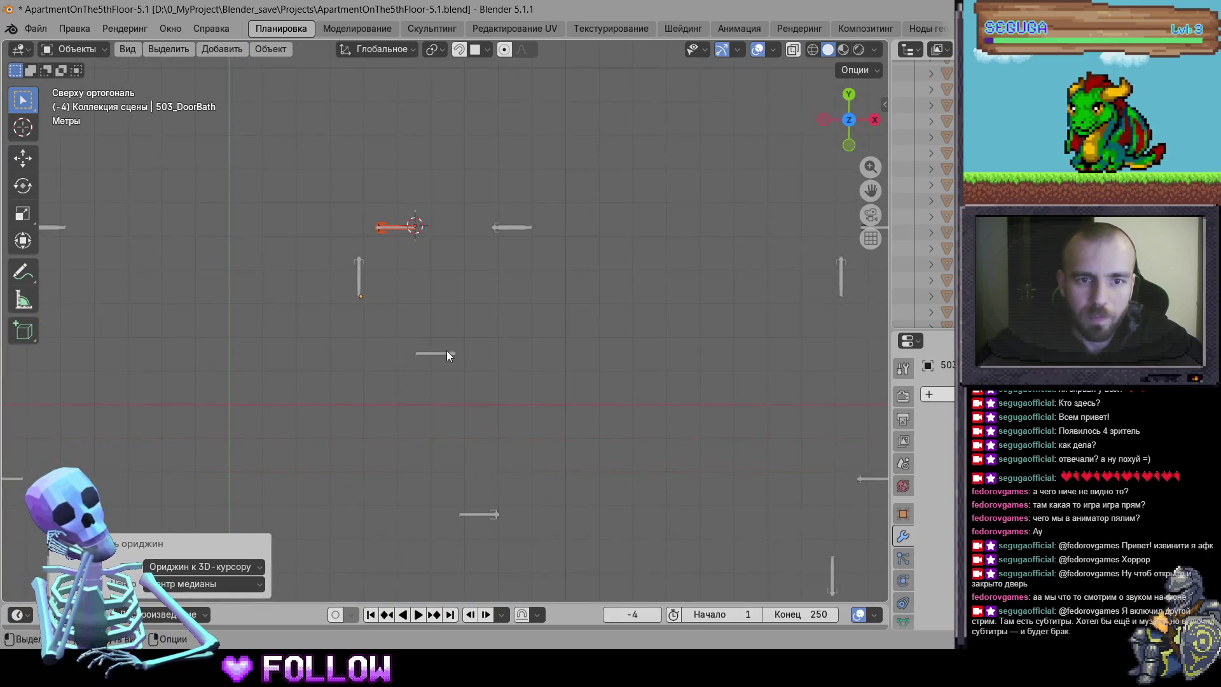
click(433, 354)
scroll(486, 369, up, 8)
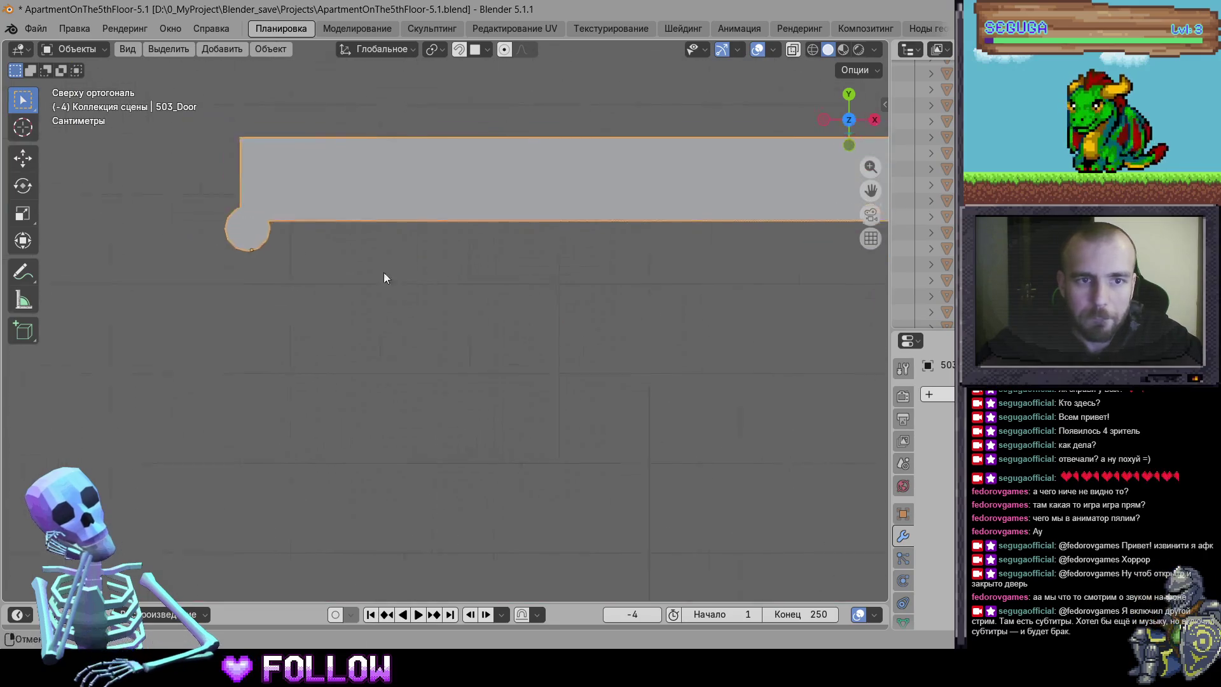
Set 503_Door's origin to the 3D cursor at its round hinge end
scroll(380, 287, up, 8)
key(g)
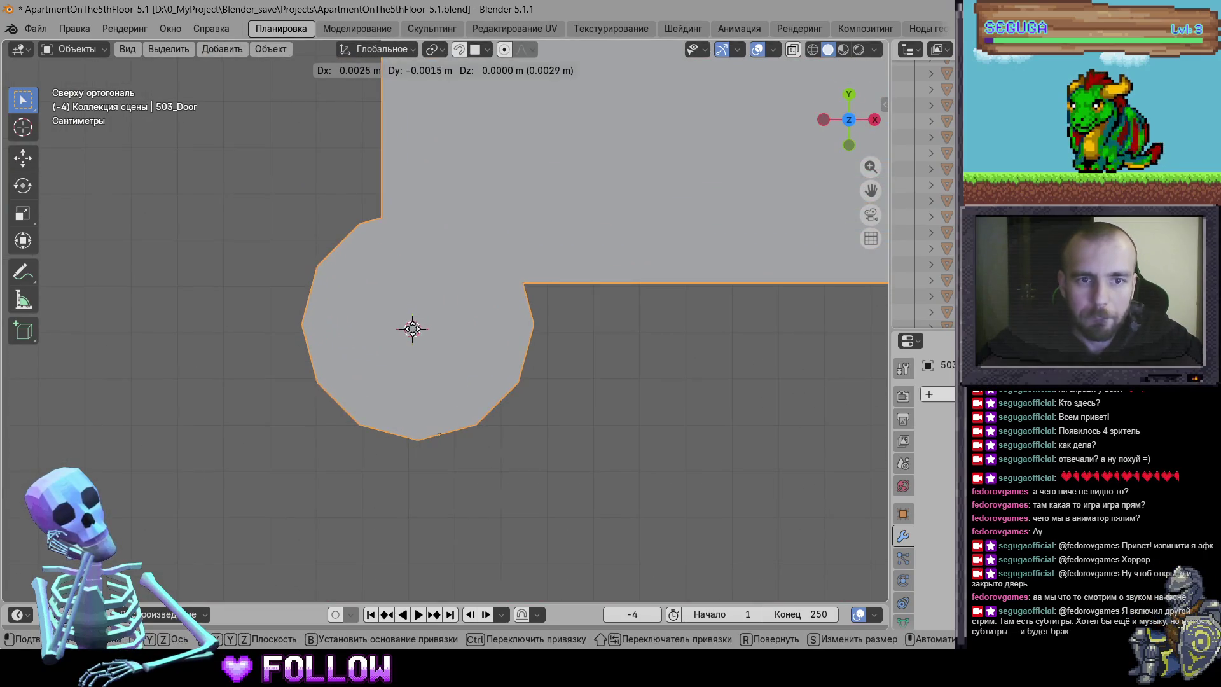
right_click(412, 325)
right_click(412, 325)
click(548, 363)
scroll(528, 350, down, 8)
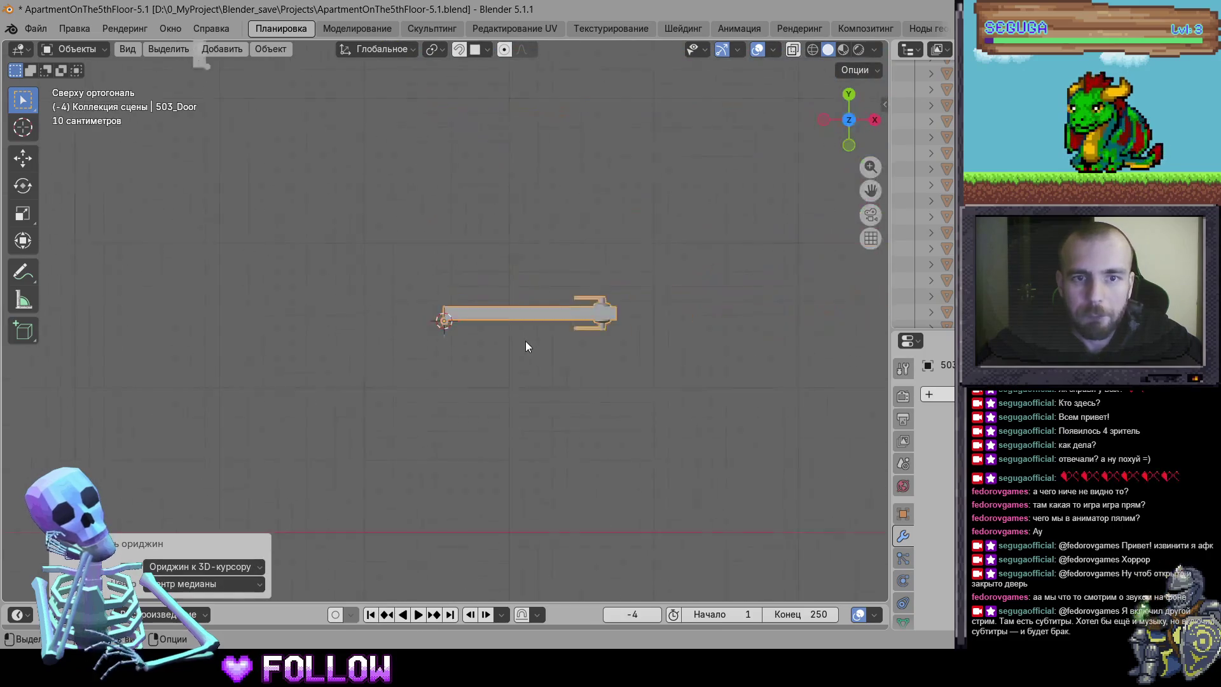
Select 503_DoorRoom and view it from the top
click(500, 222)
scroll(553, 239, up, 5)
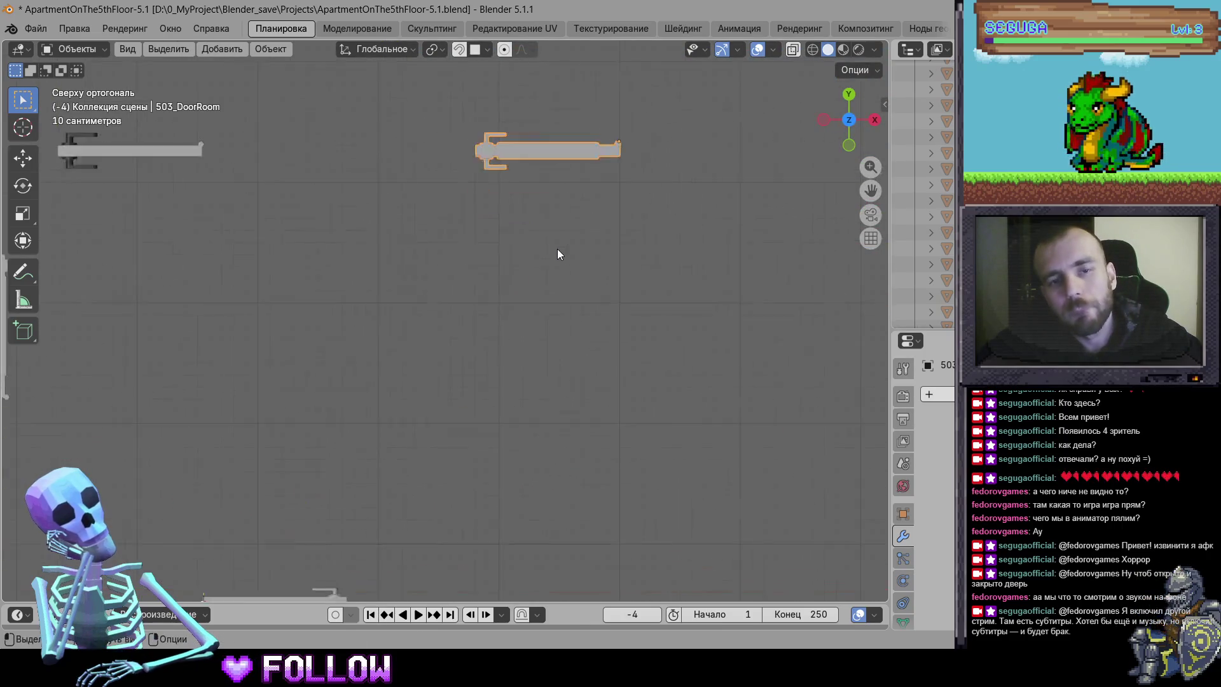
scroll(640, 219, up, 6)
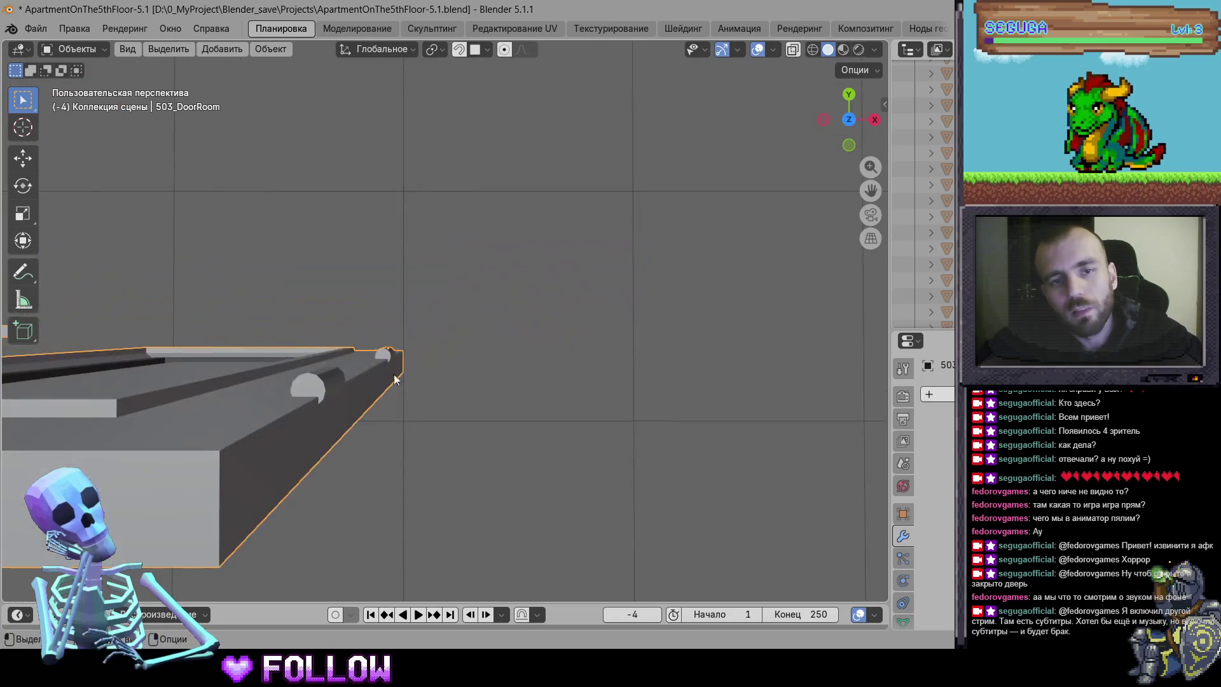
click(849, 120)
scroll(395, 364, up, 4)
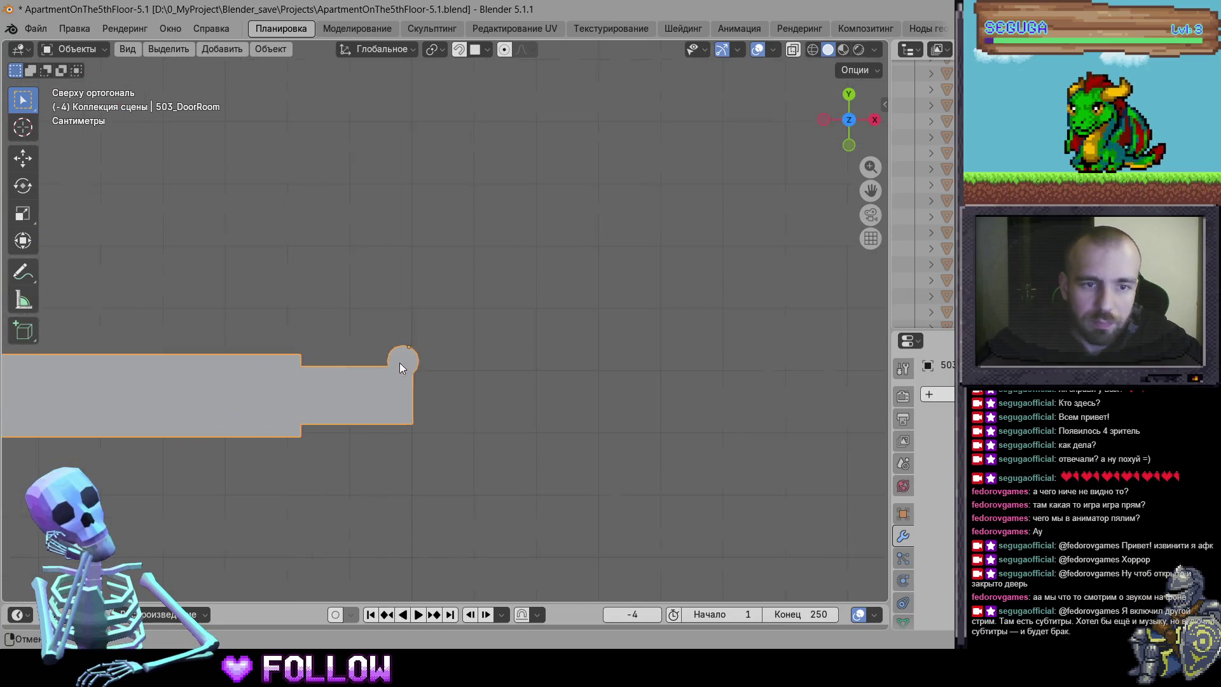
Set 503_DoorRoom's origin to the 3D cursor
key(g)
right_click(358, 414)
mouse_move(353, 411)
click(464, 438)
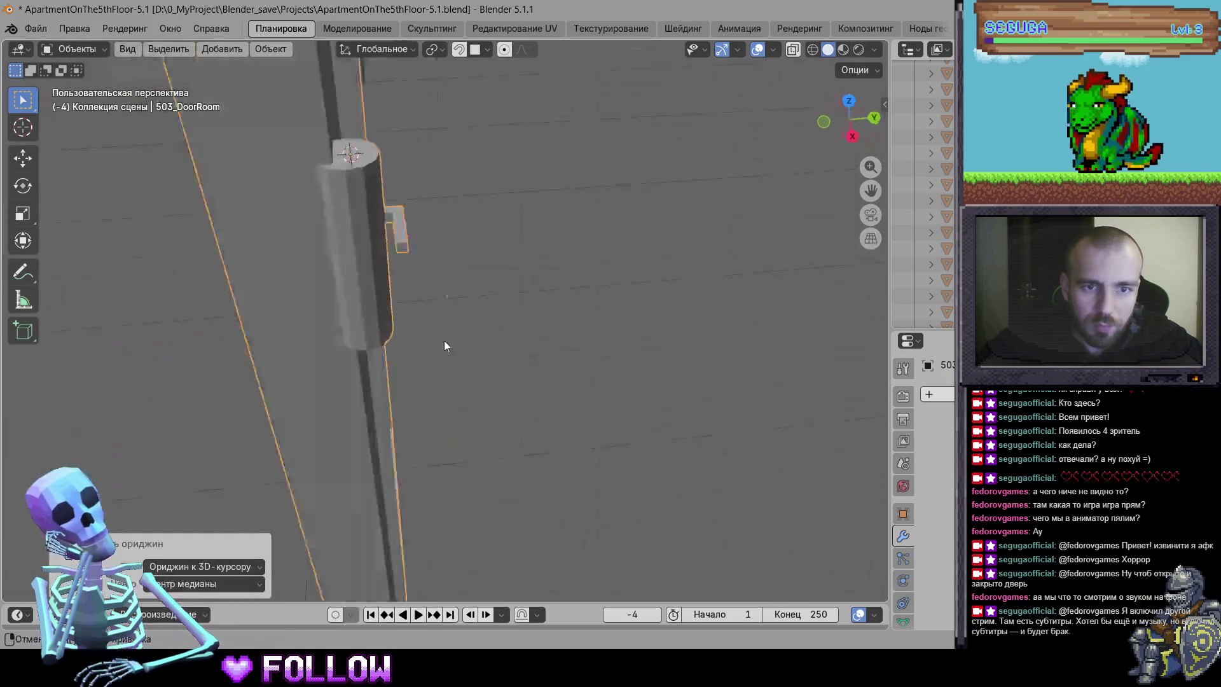
scroll(444, 345, down, 10)
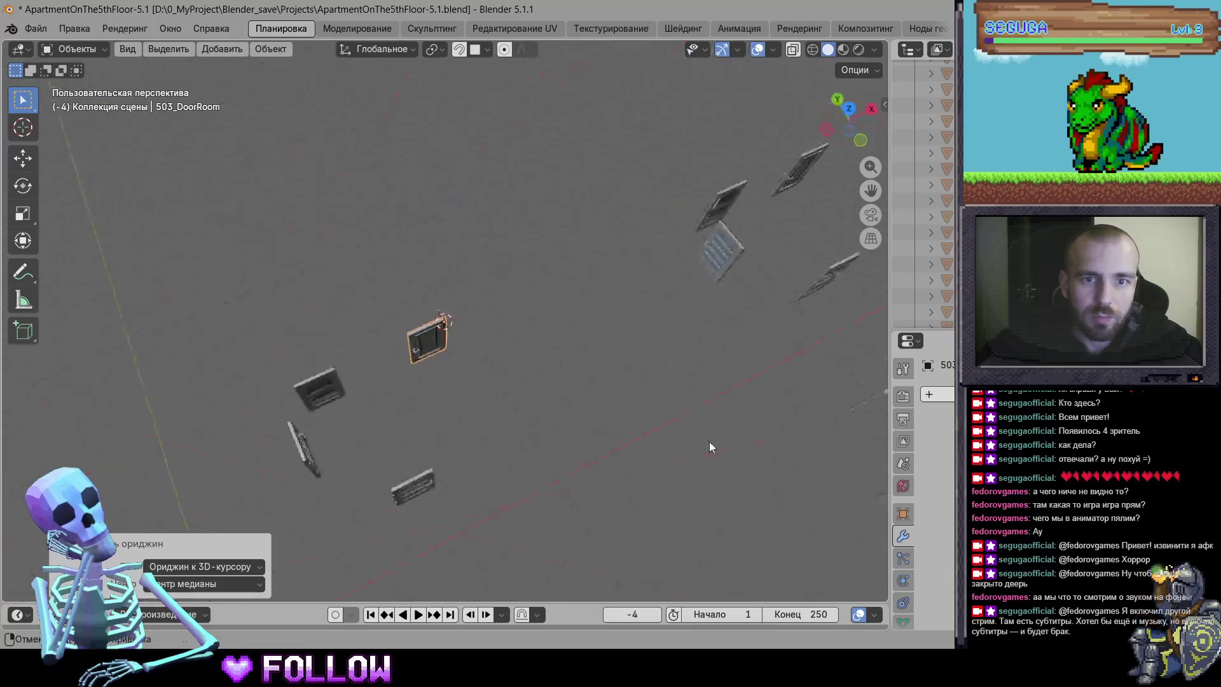
scroll(697, 449, down, 5)
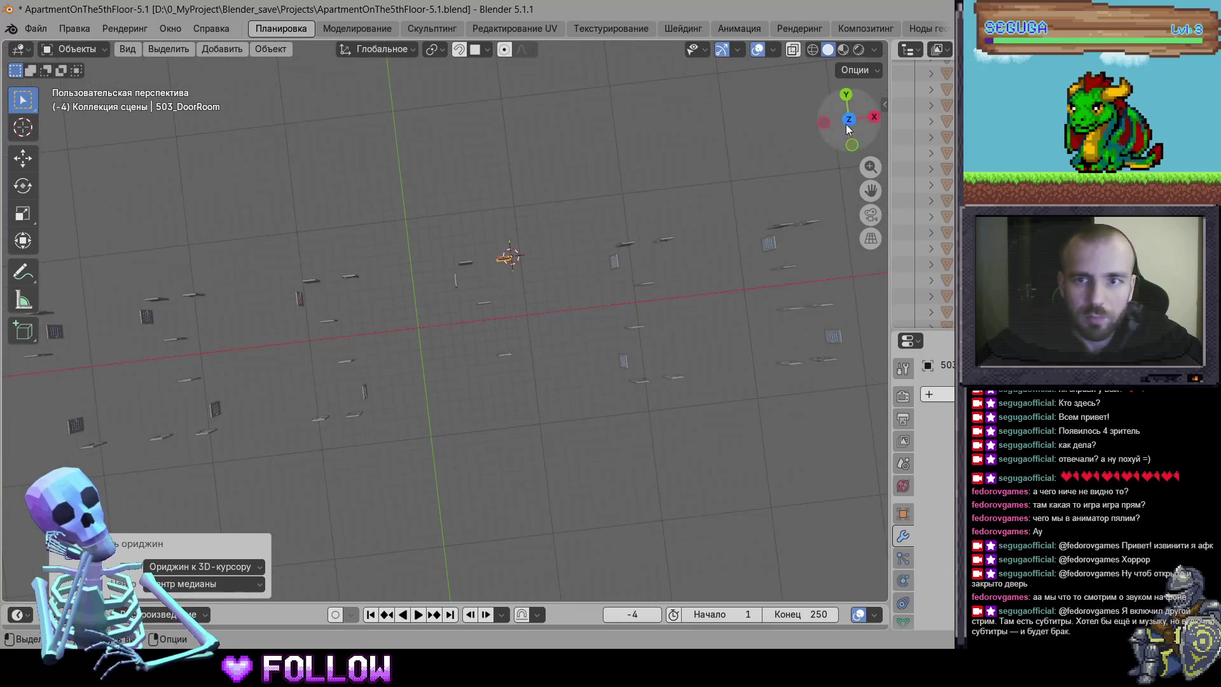
In top view, zoom in on the hinge and re-set the piece's origin to the 3D cursor
click(849, 121)
scroll(416, 377, up, 8)
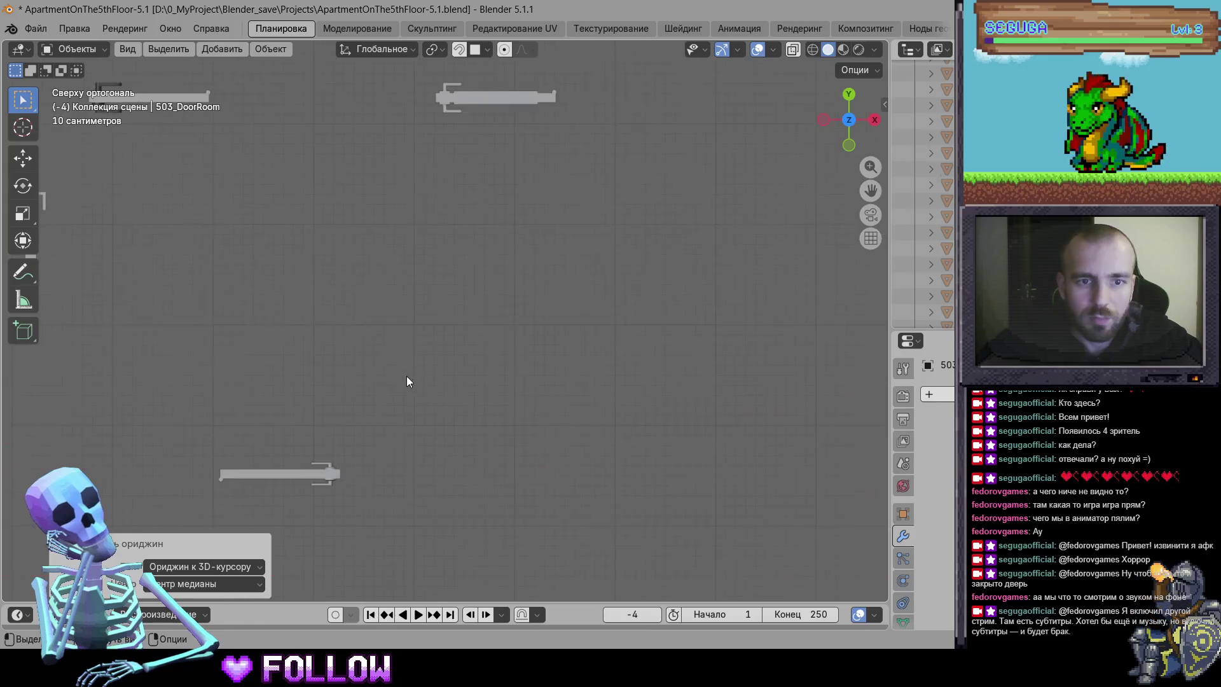
scroll(417, 356, up, 10)
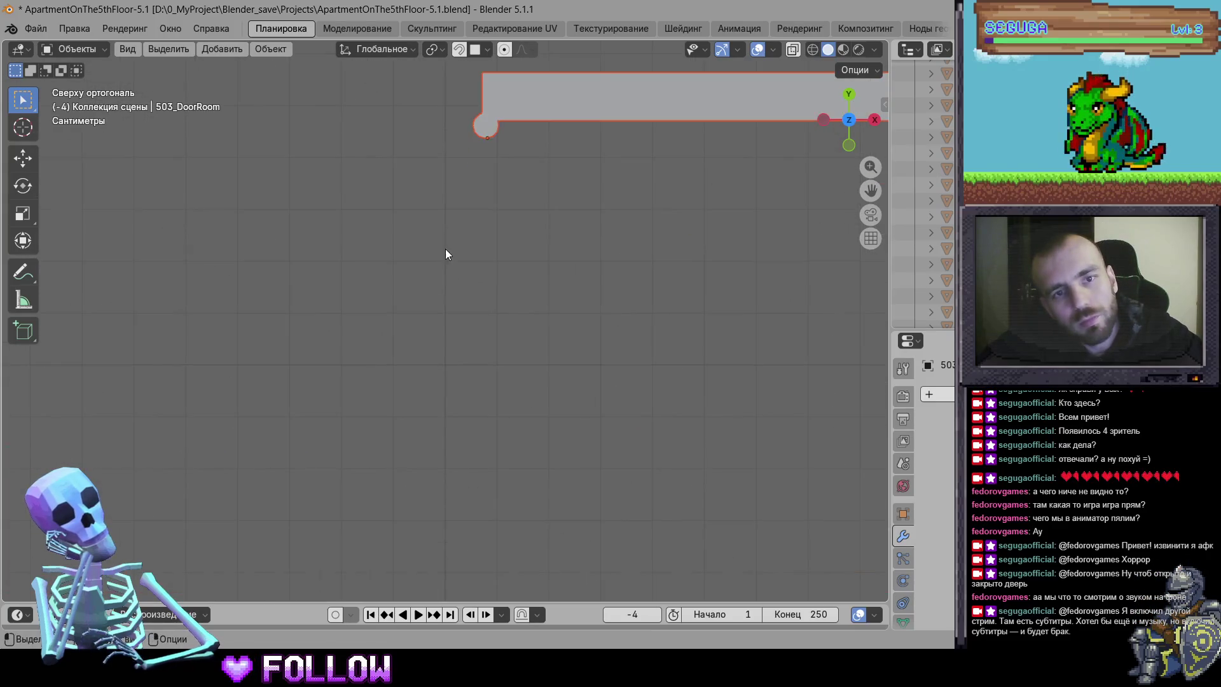
scroll(463, 185, up, 6)
key(g)
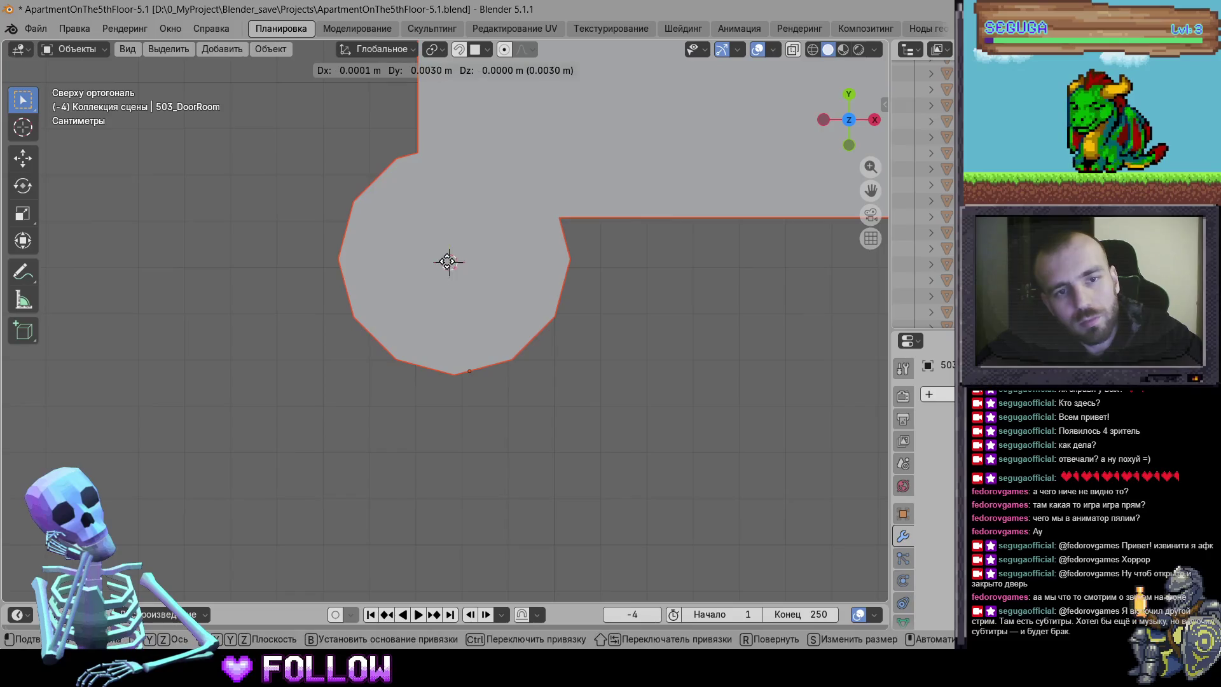
click(444, 266)
right_click(443, 266)
mouse_move(443, 265)
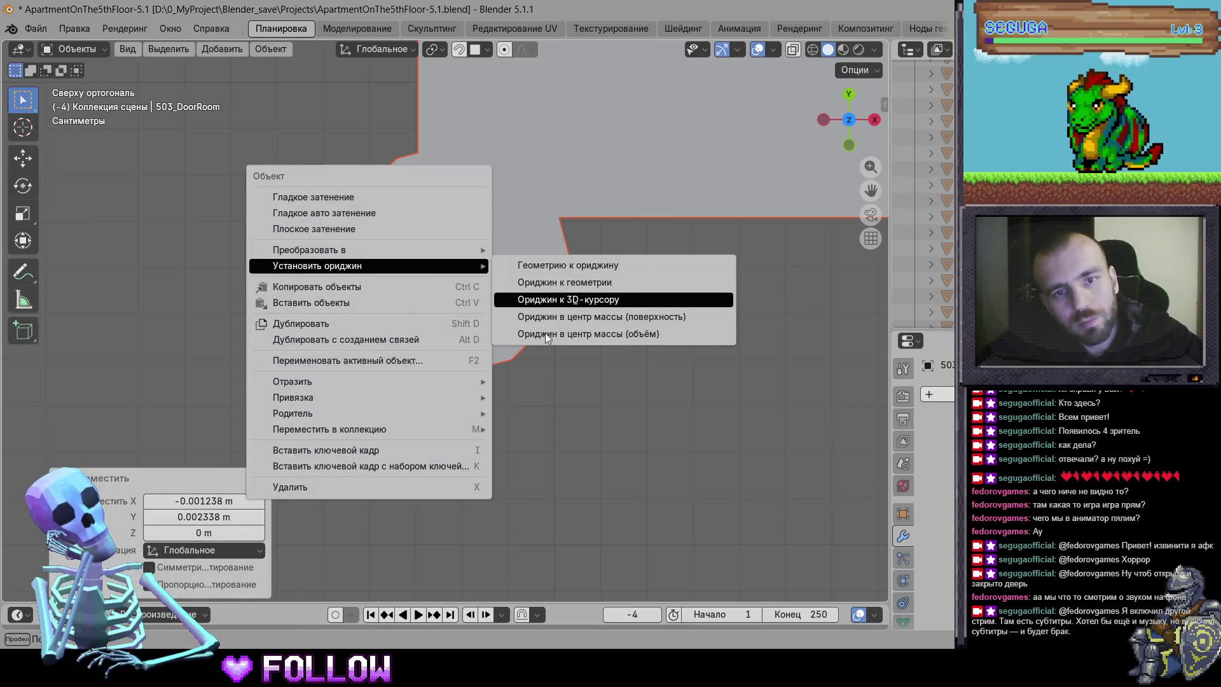
click(547, 300)
scroll(554, 364, down, 6)
scroll(436, 404, up, 8)
Select the vertical door piece, test its pivot, and set its origin to the hinge centre
click(394, 354)
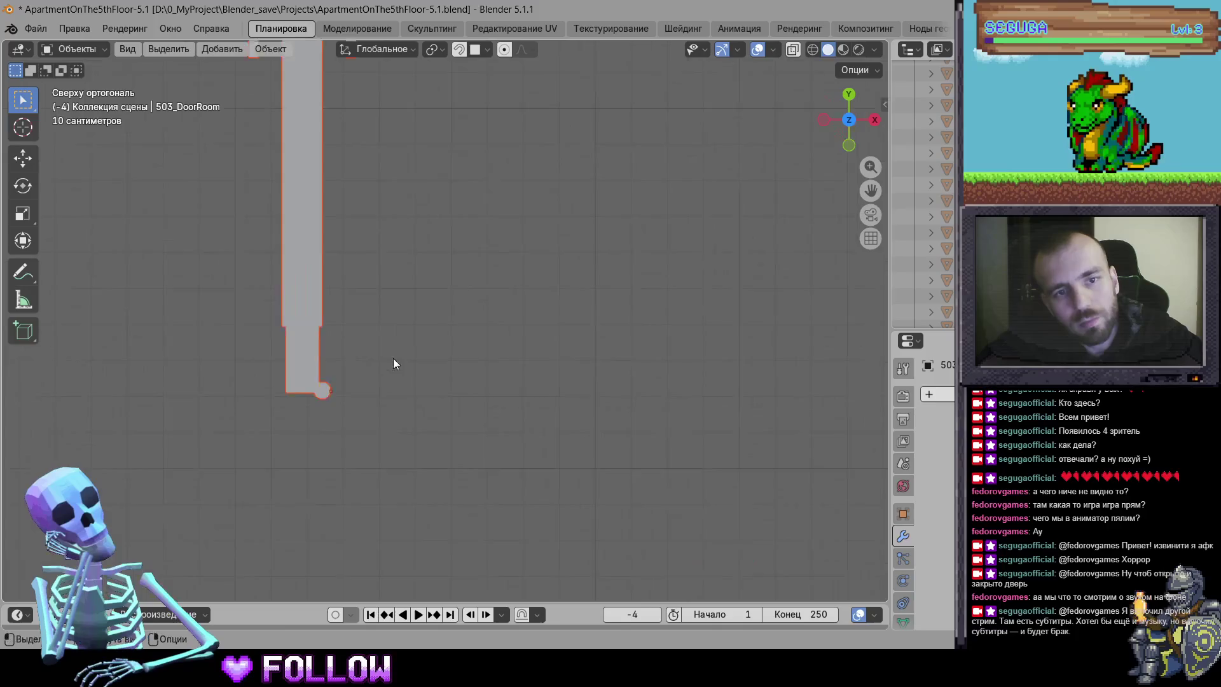
scroll(471, 407, up, 5)
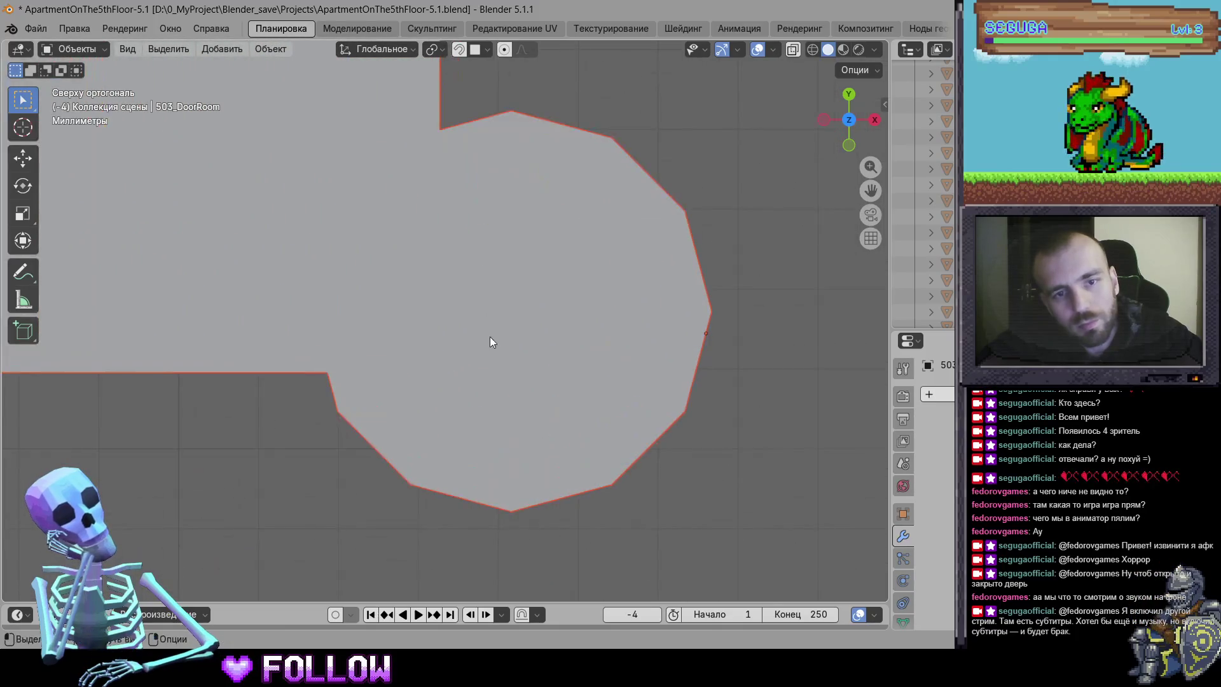
right_click(491, 336)
mouse_move(511, 333)
key(Escape)
key(g)
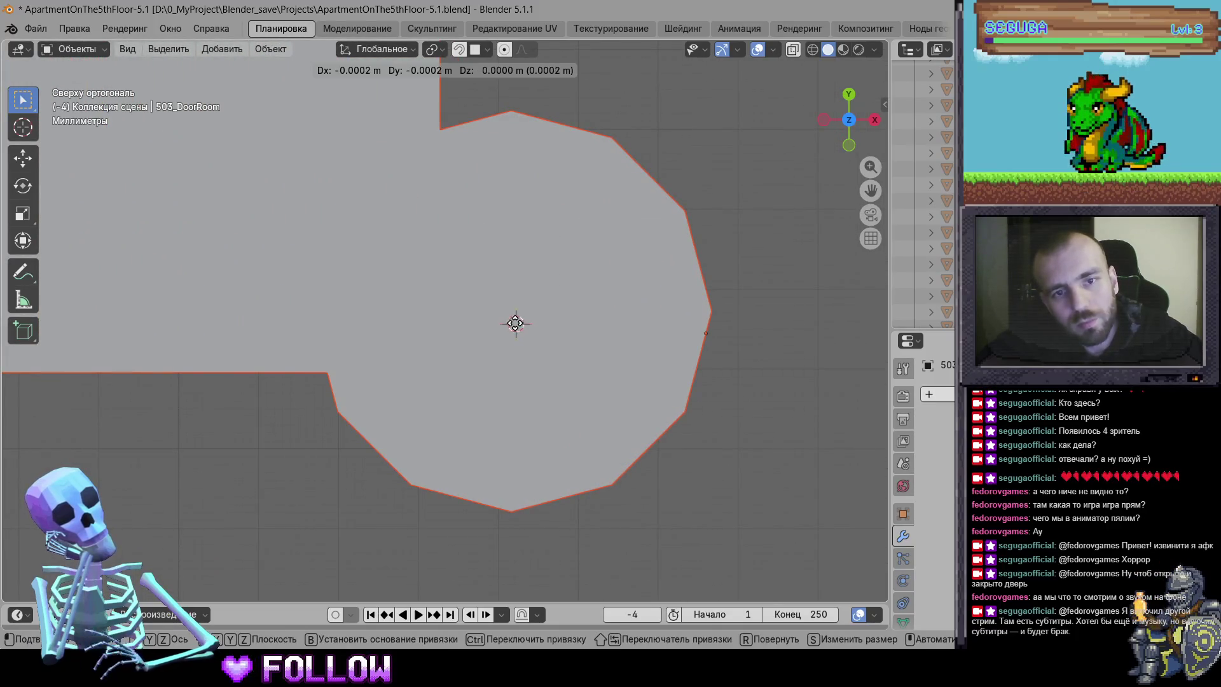
right_click(508, 311)
right_click(508, 312)
mouse_move(547, 311)
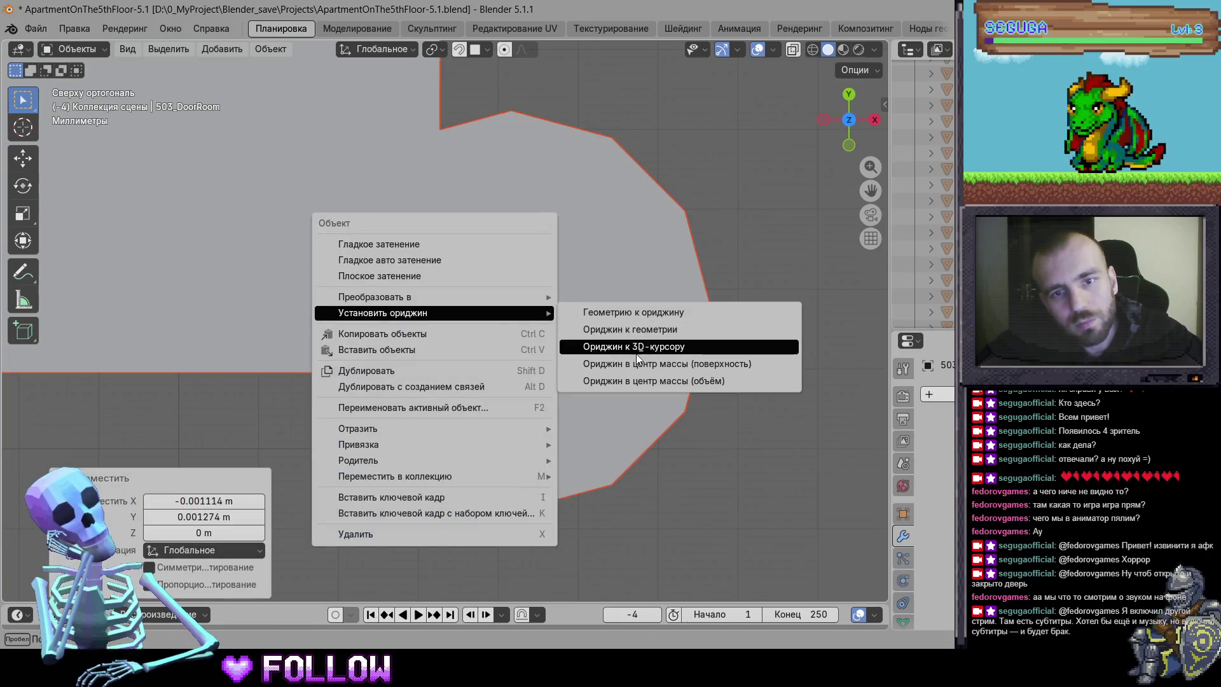
click(636, 348)
scroll(610, 338, down, 10)
scroll(464, 382, down, 3)
scroll(461, 372, right, 3)
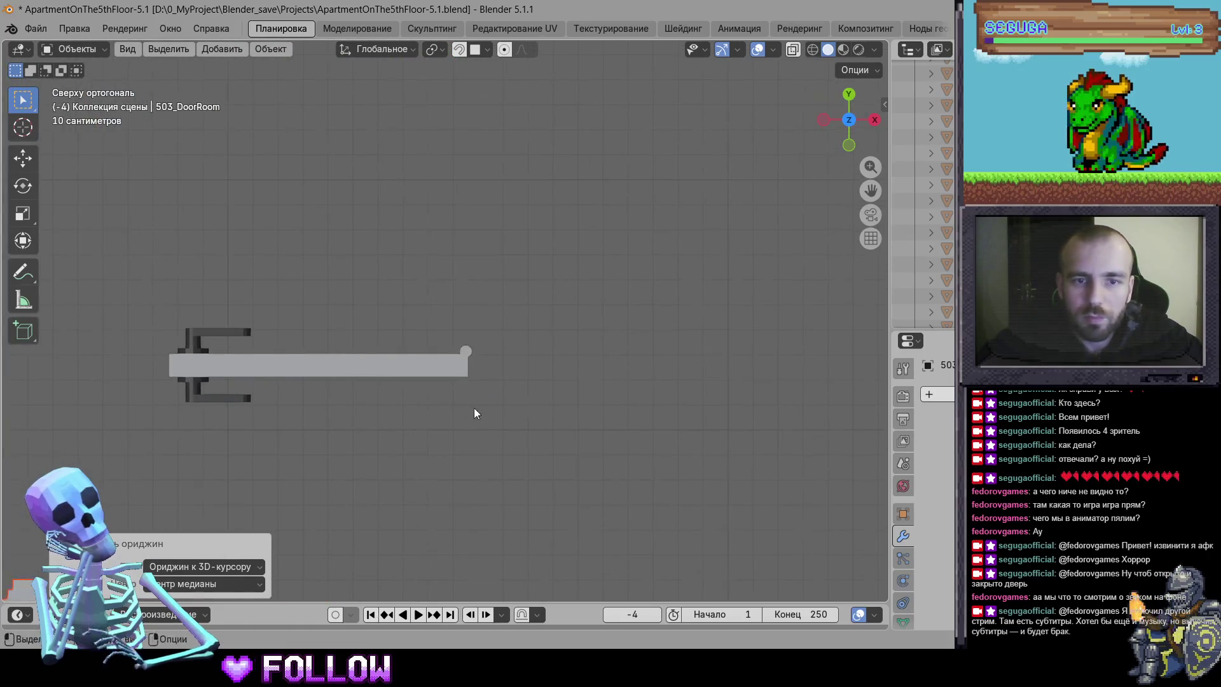
Select the 504_DoorKitchen door
click(480, 354)
scroll(509, 382, up, 4)
scroll(589, 381, down, 3)
scroll(582, 330, up, 6)
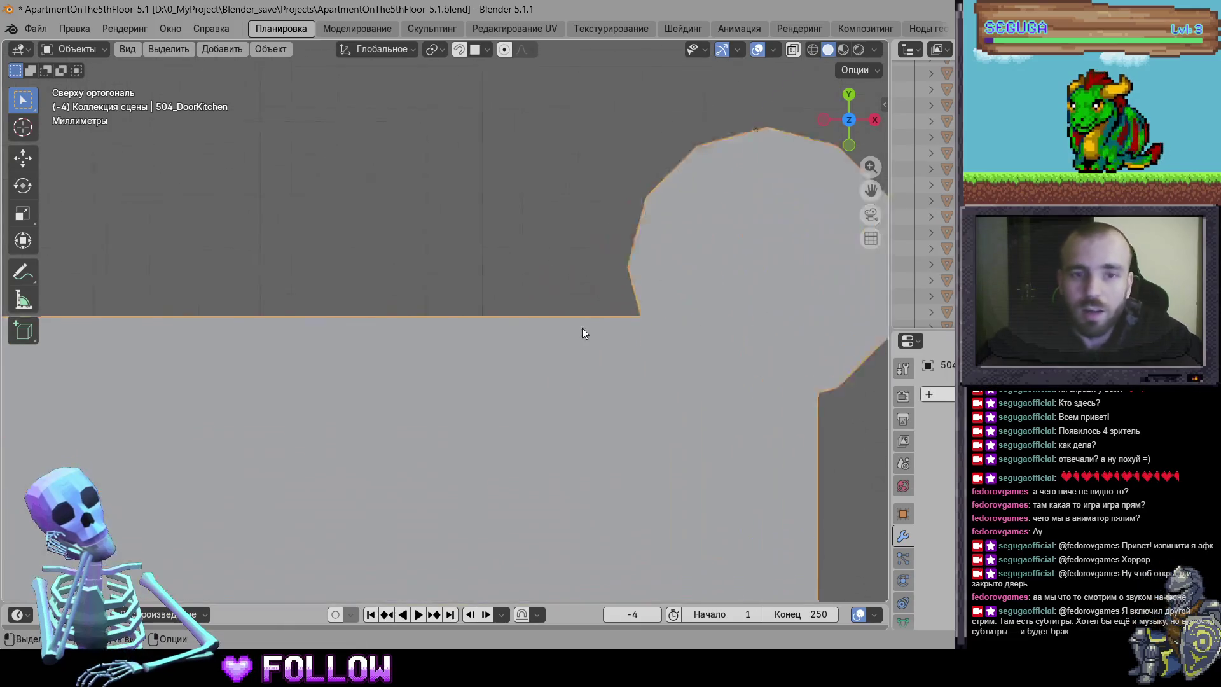
Set the kitchen door's origin to the centre of its round hinge circle
key(g)
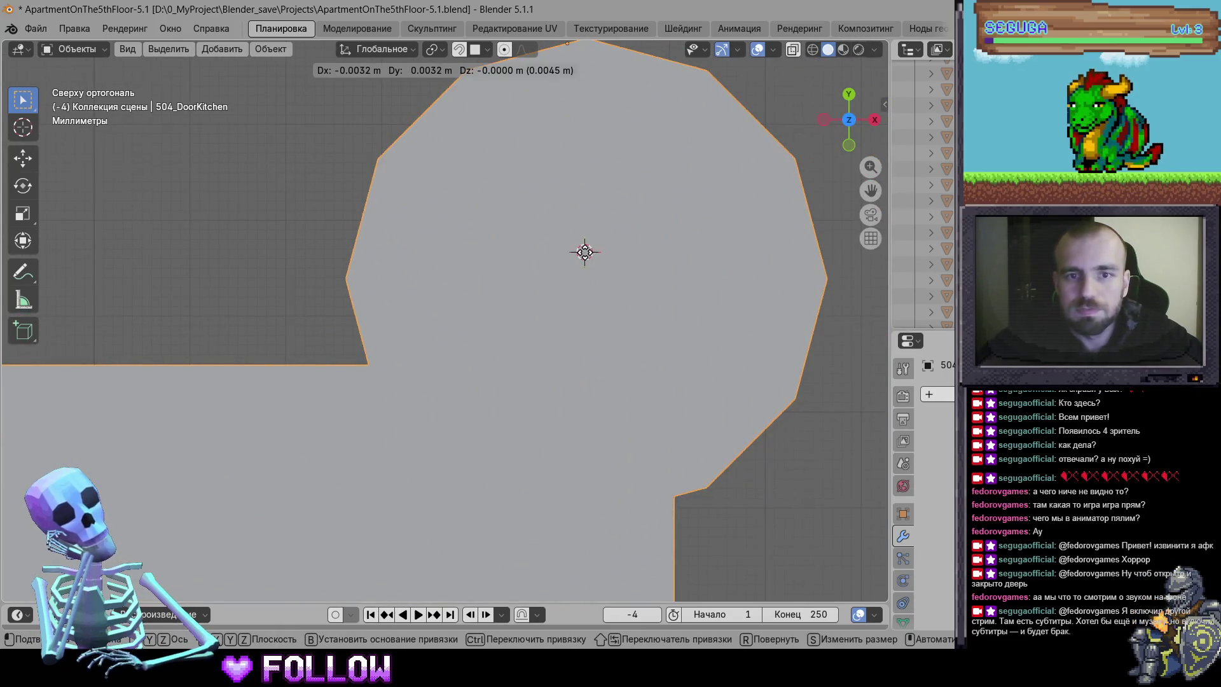
right_click(585, 253)
right_click(585, 253)
mouse_move(591, 258)
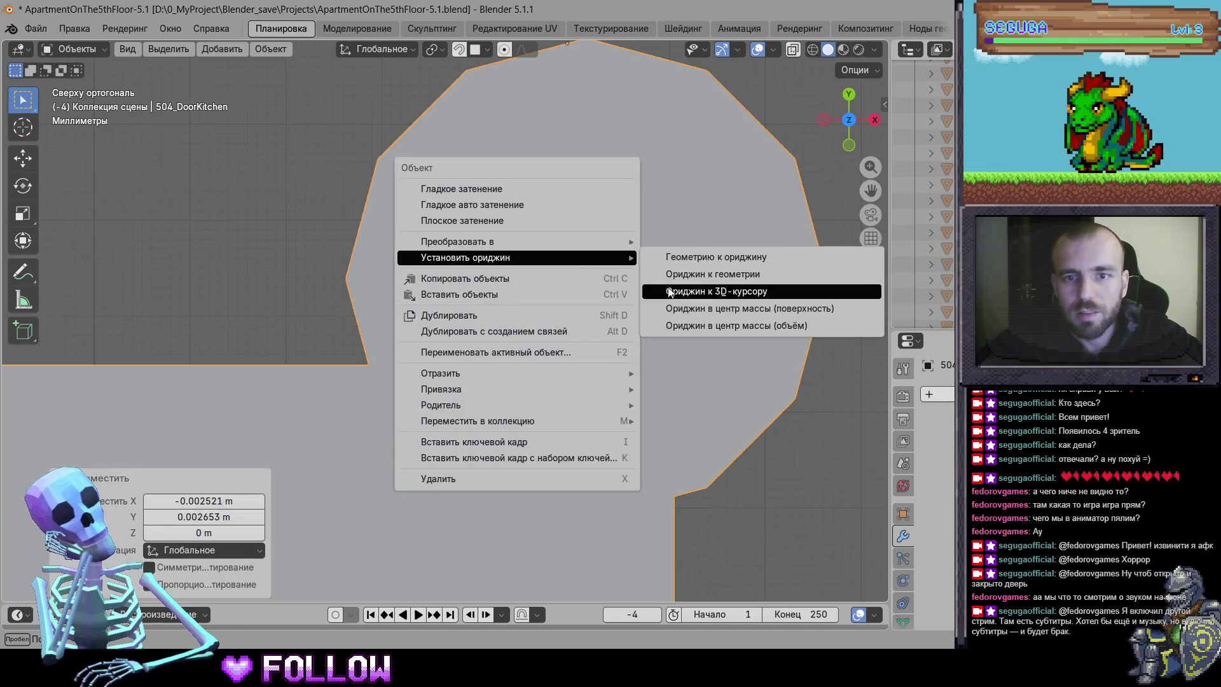
click(736, 292)
scroll(617, 364, down, 5)
scroll(617, 364, down, 3)
scroll(627, 354, down, 2)
scroll(539, 344, up, 2)
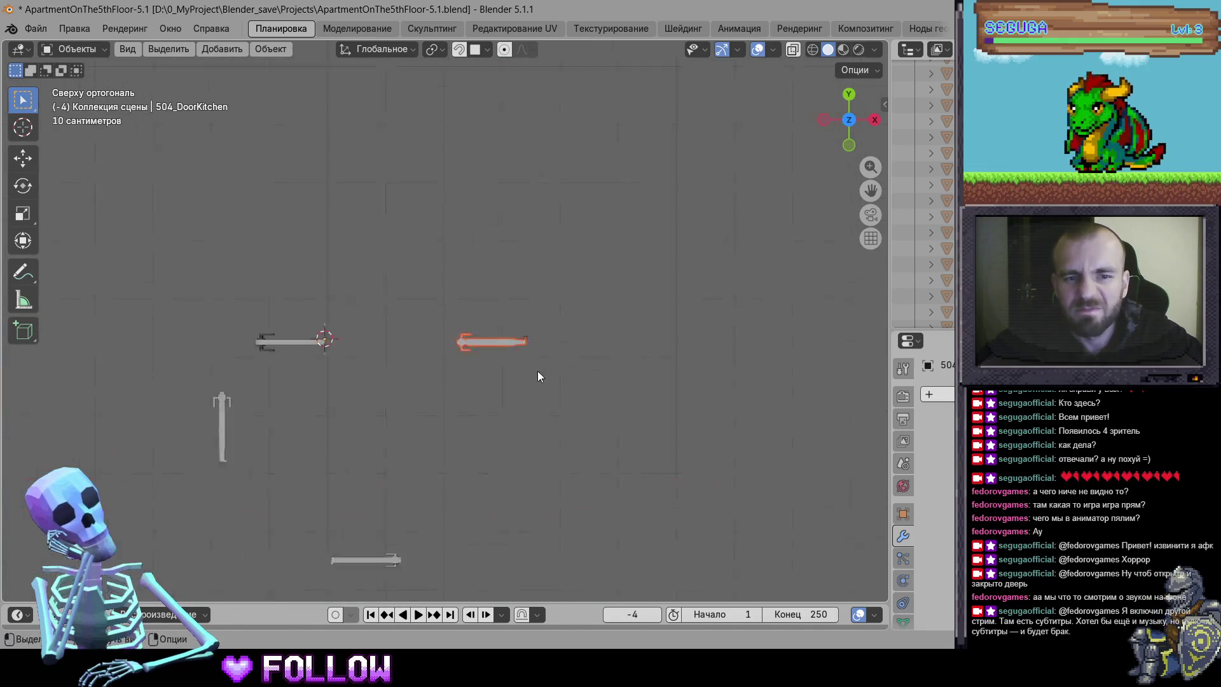
scroll(690, 421, up, 3)
scroll(447, 359, up, 3)
scroll(675, 397, up, 3)
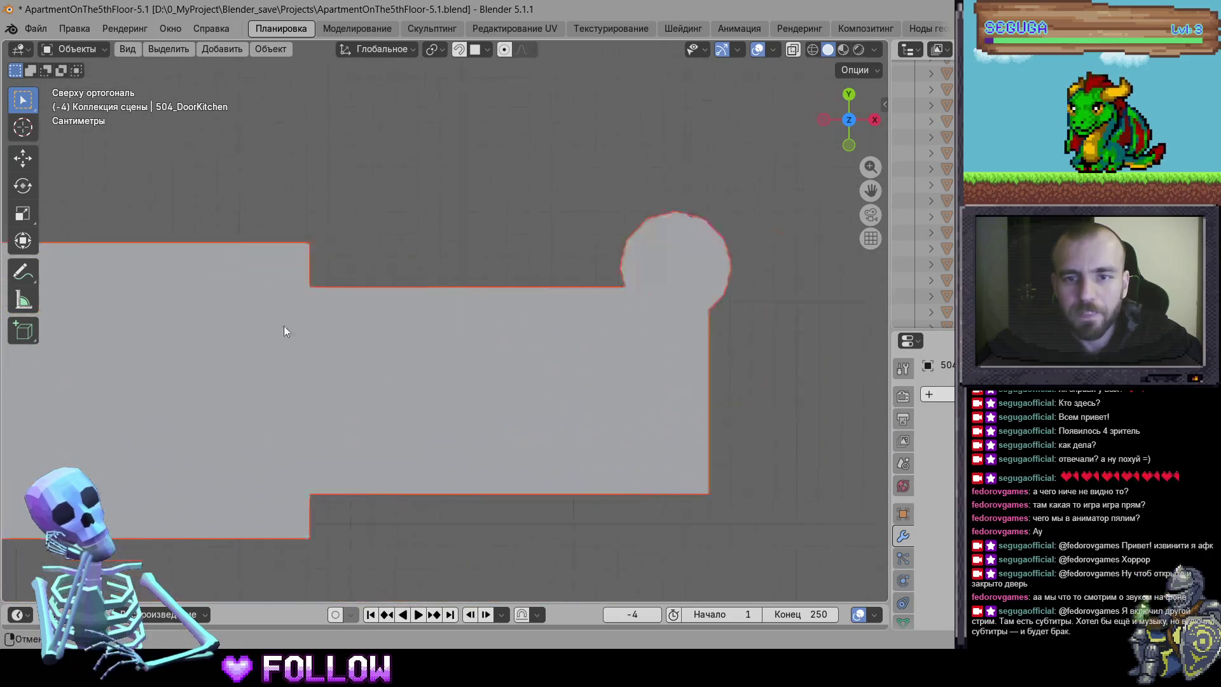
scroll(460, 312, up, 5)
Move the second door's origin to its hinge circle centre
key(g)
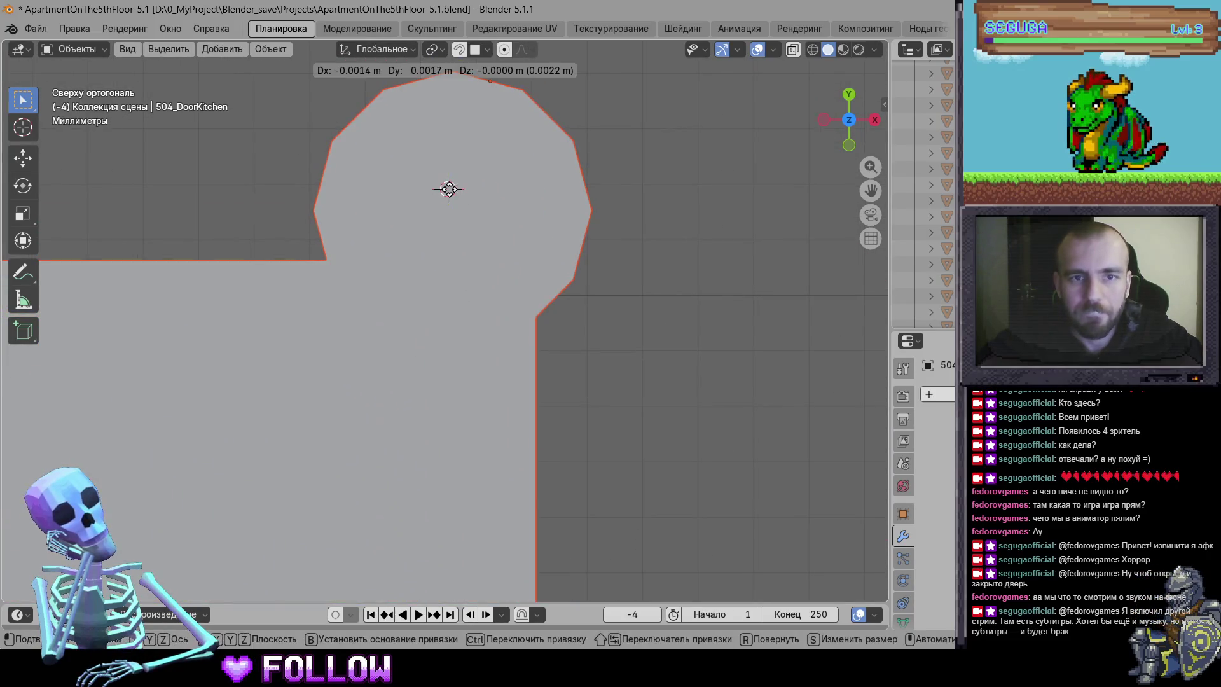
right_click(453, 194)
mouse_move(453, 188)
click(612, 223)
scroll(617, 364, down, 5)
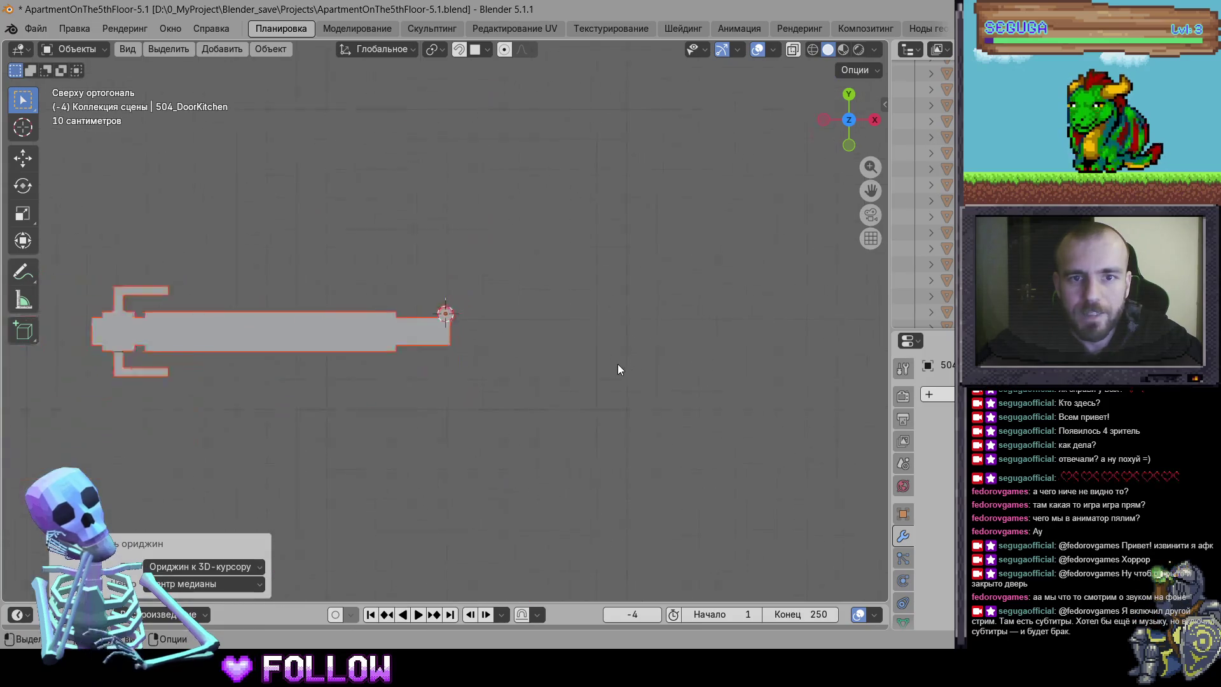
scroll(464, 360, up, 3)
Add the vertical door piece, set its origin to the hinge centre, and rotate it 90 degrees
shift+click(444, 464)
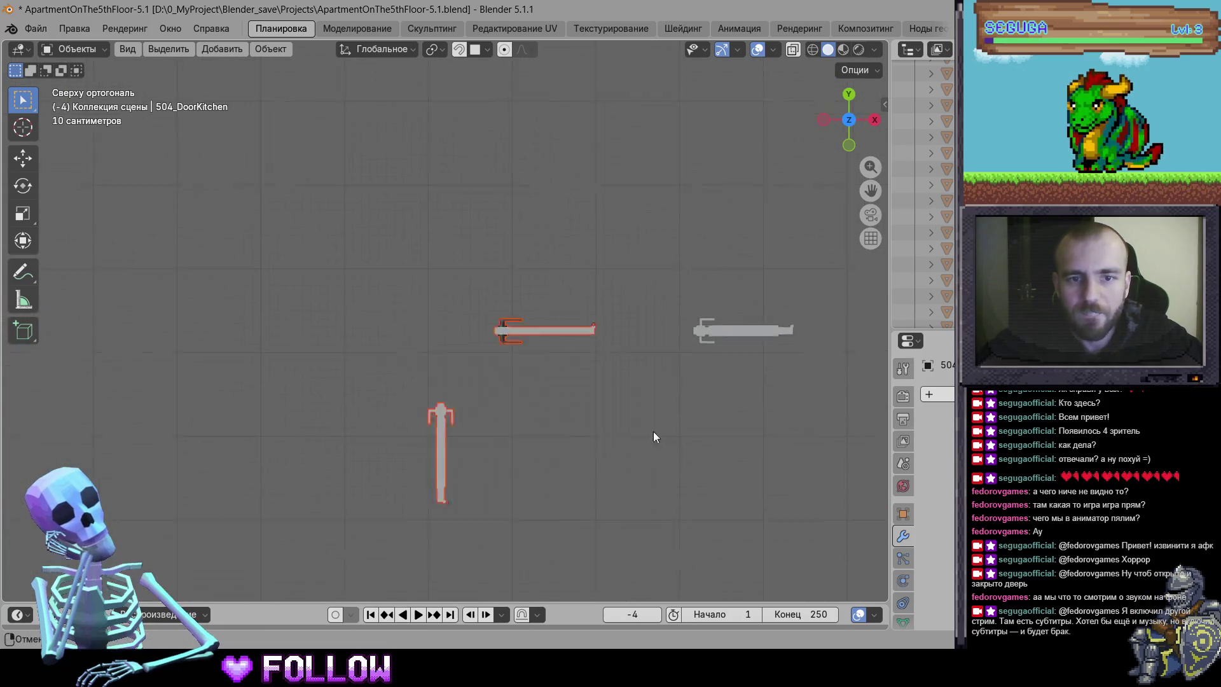
scroll(341, 335, up, 8)
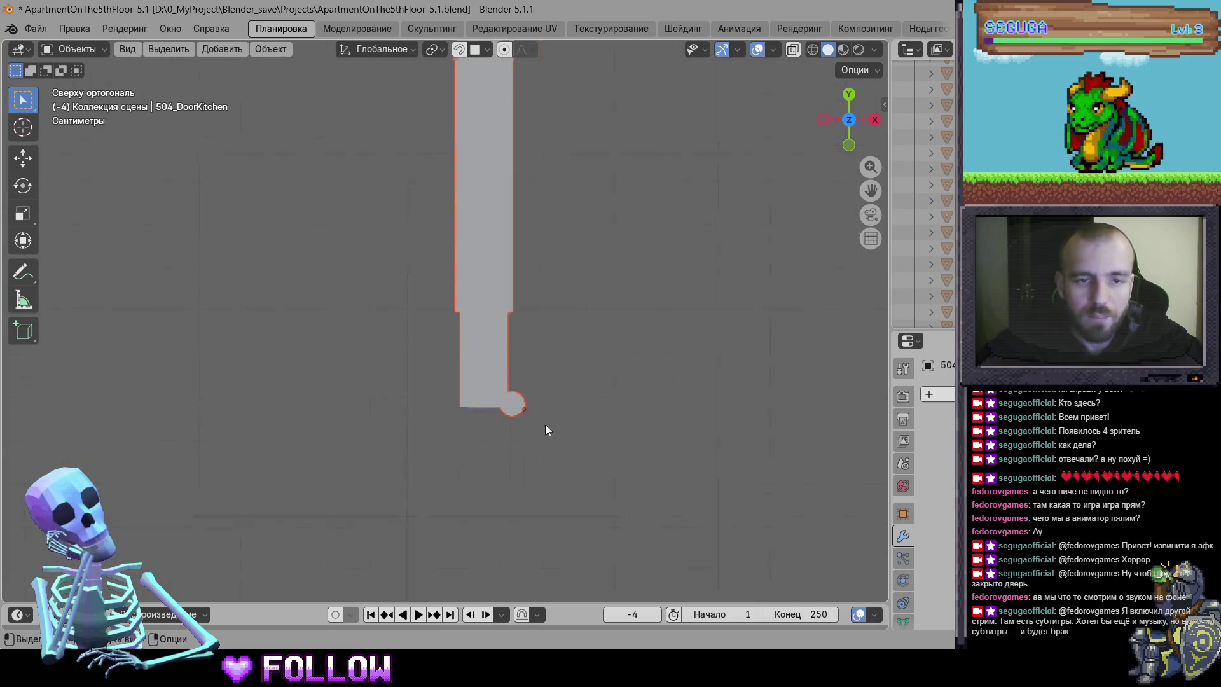
scroll(507, 292, up, 6)
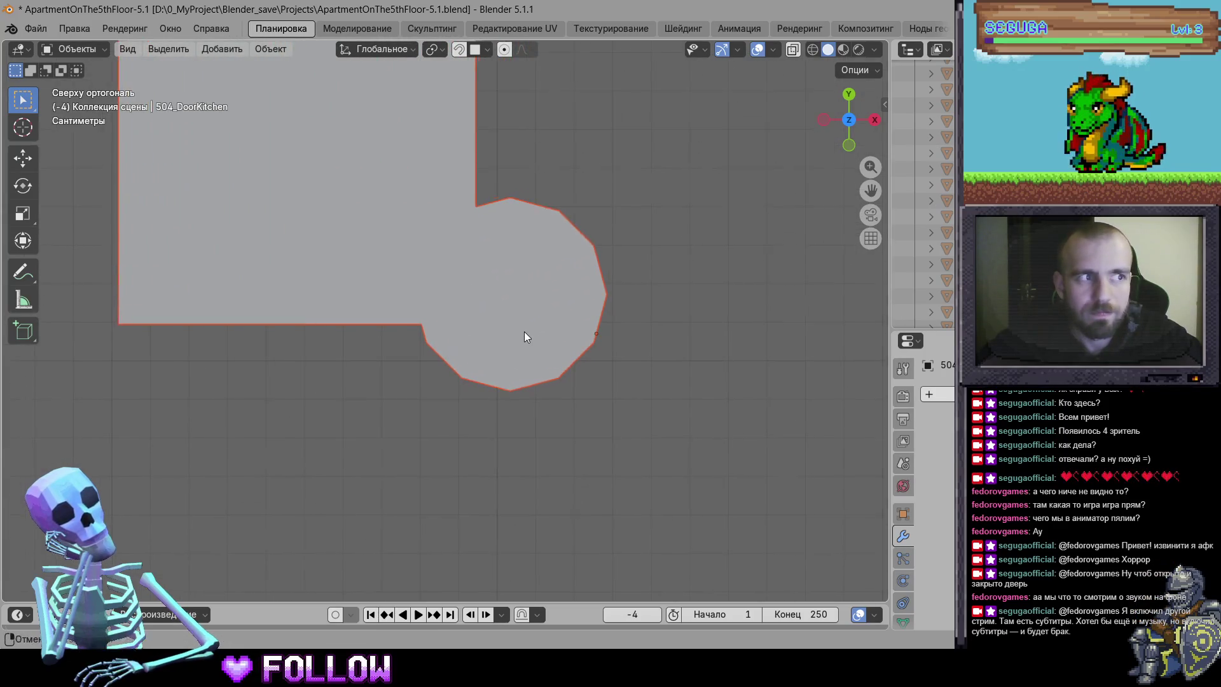
key(g)
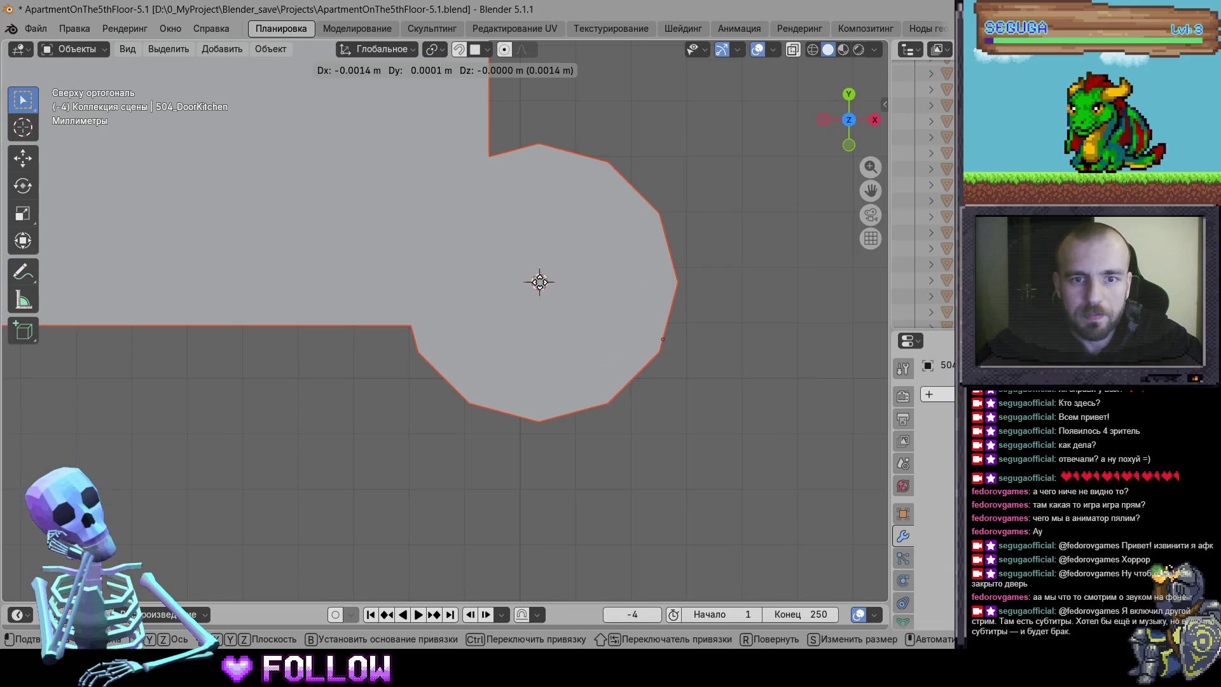
click(539, 284)
right_click(559, 315)
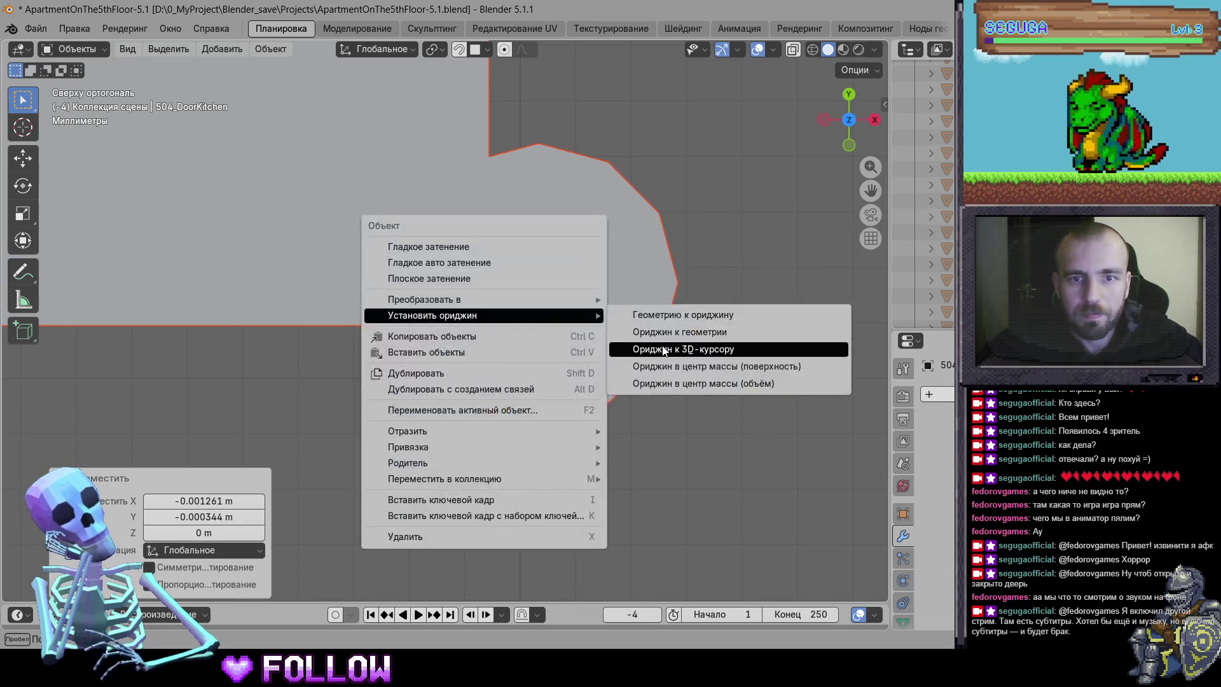
click(668, 349)
scroll(659, 361, down, 8)
text(r90)
key(Return)
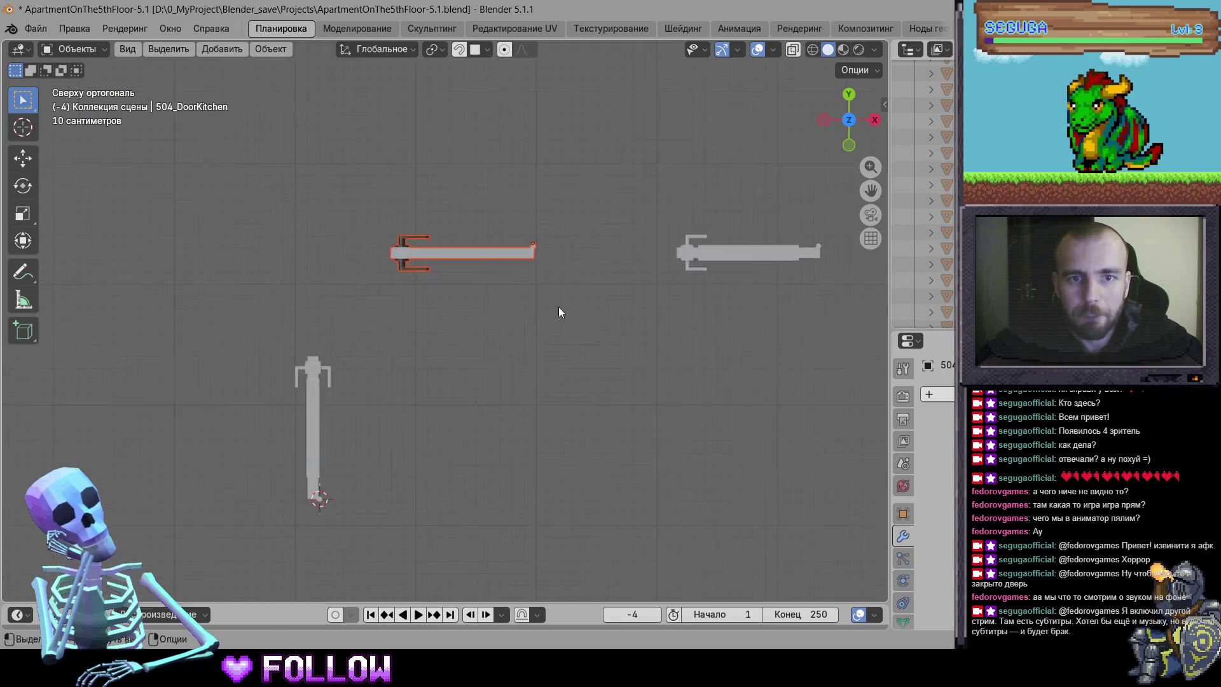
scroll(544, 314, up, 6)
scroll(631, 437, up, 10)
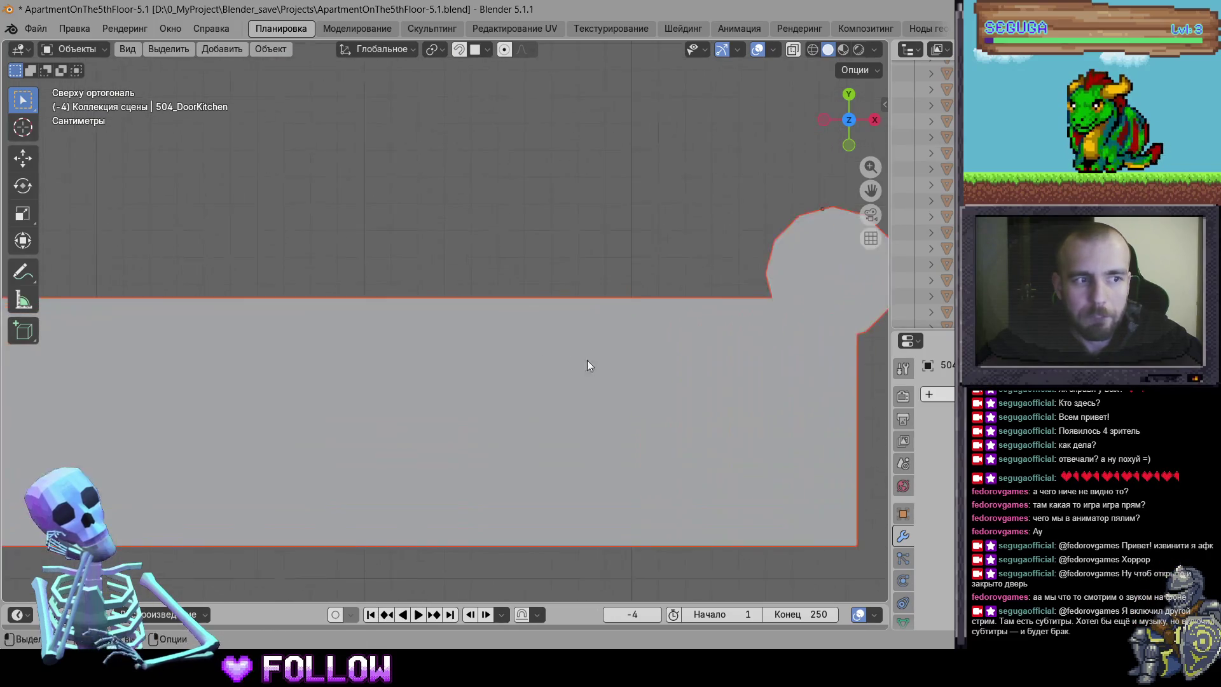
scroll(470, 371, up, 2)
Reset this door's origin to its hinge centre after an accidental Origin to Center of Mass
key(g)
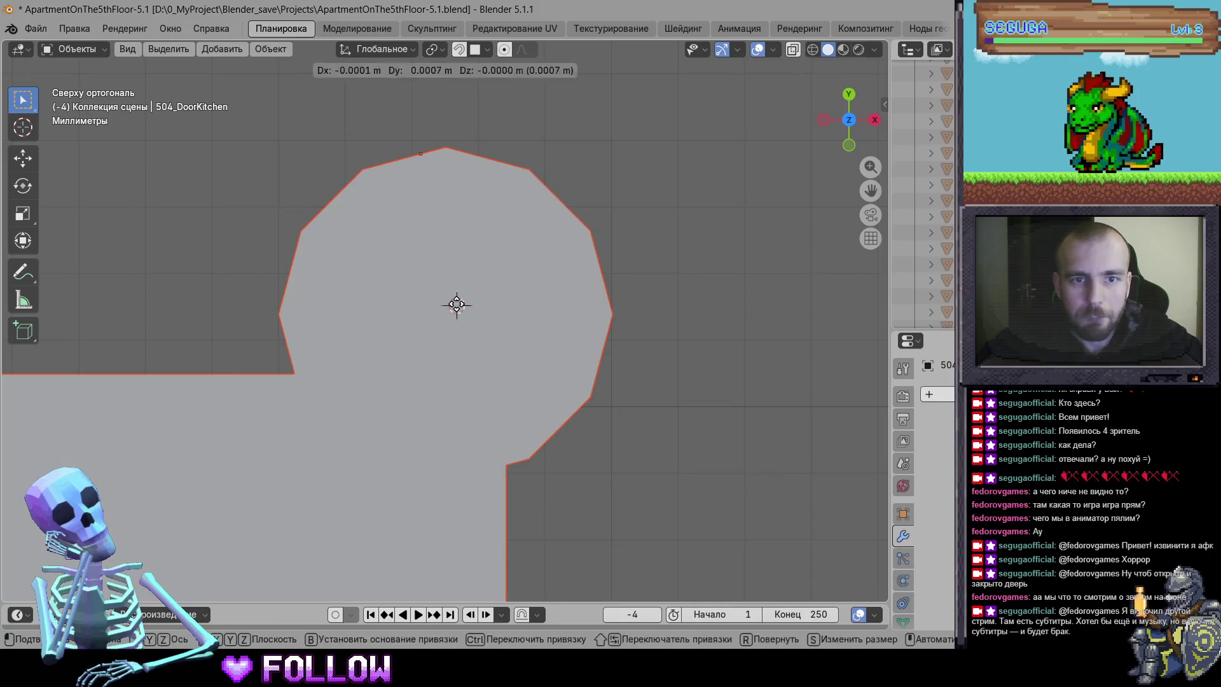
right_click(452, 302)
right_click(464, 354)
mouse_move(471, 354)
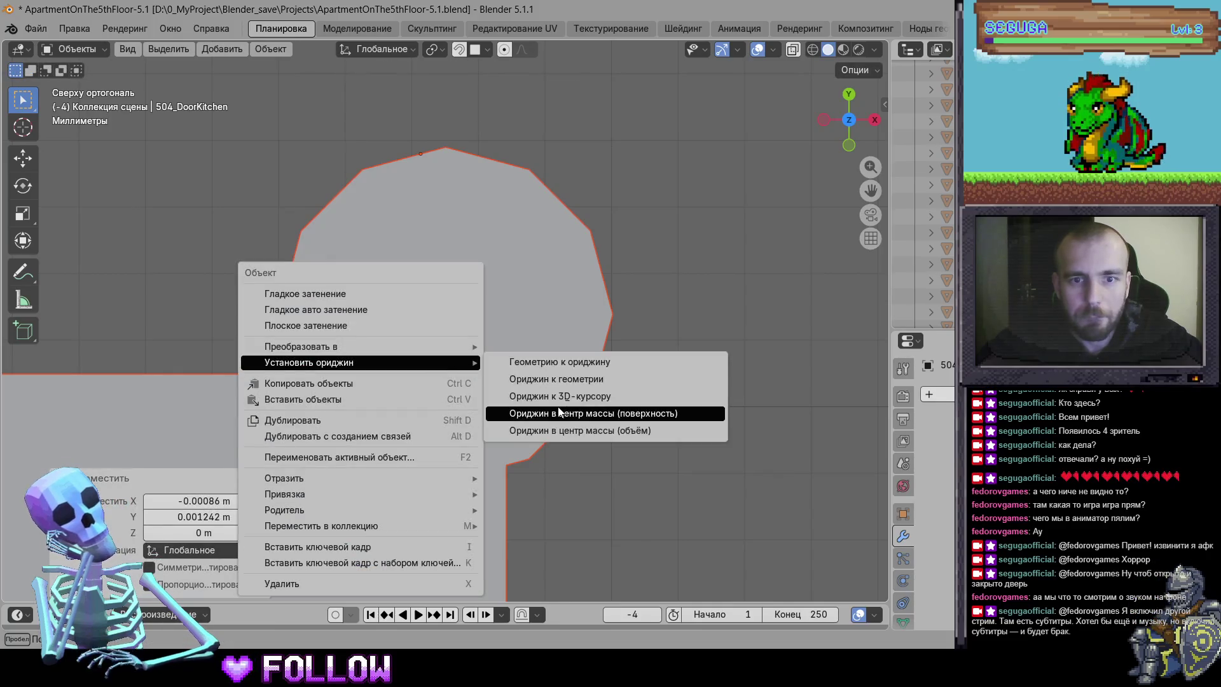
click(568, 406)
right_click(445, 354)
click(563, 386)
scroll(563, 386, down, 8)
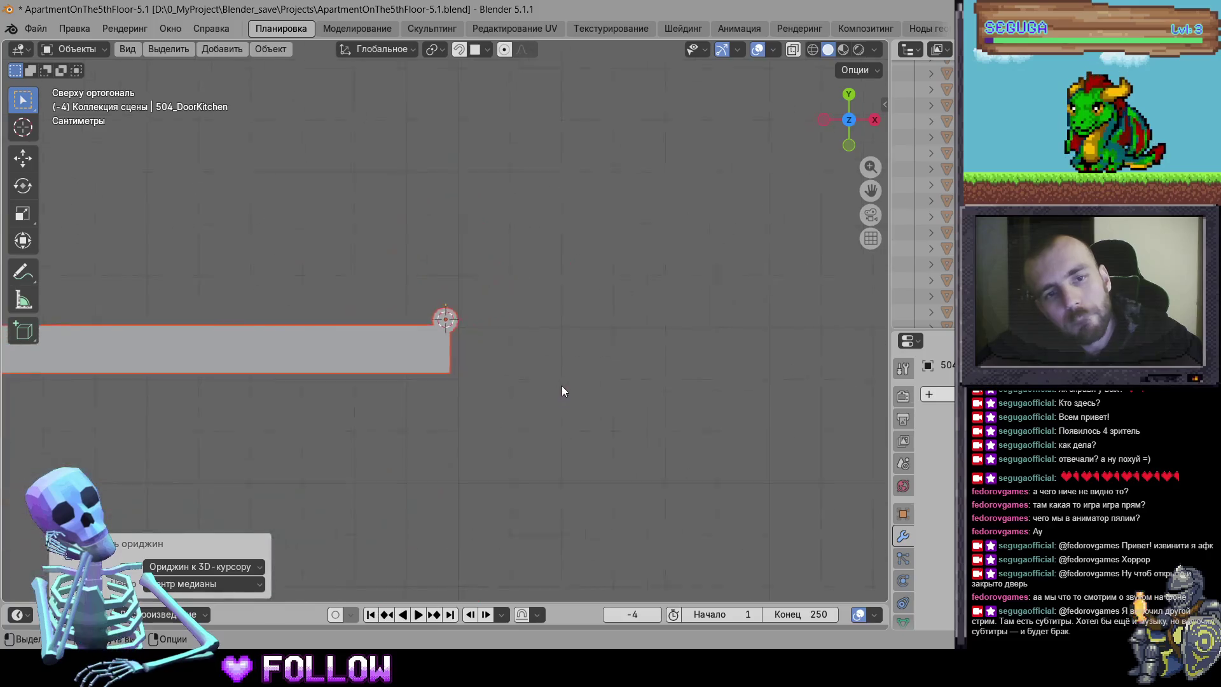
scroll(512, 386, up, 15)
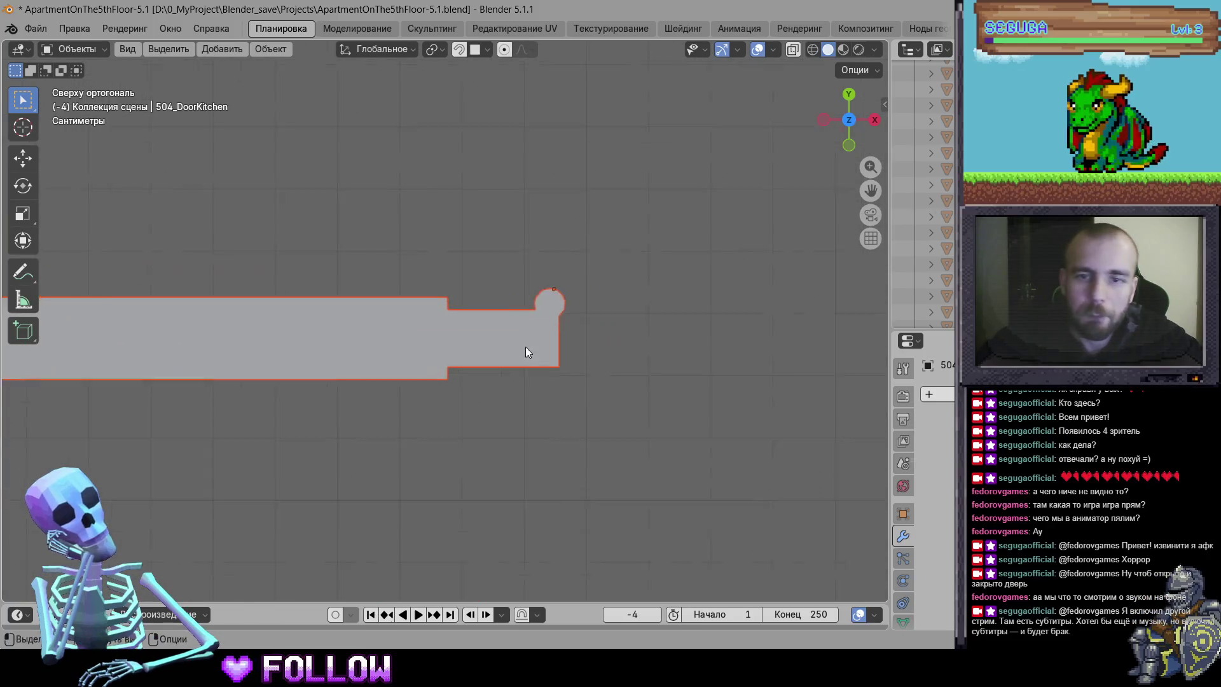
scroll(426, 340, up, 3)
Set the origins of the next two doors to their hinge circle centres
key(g)
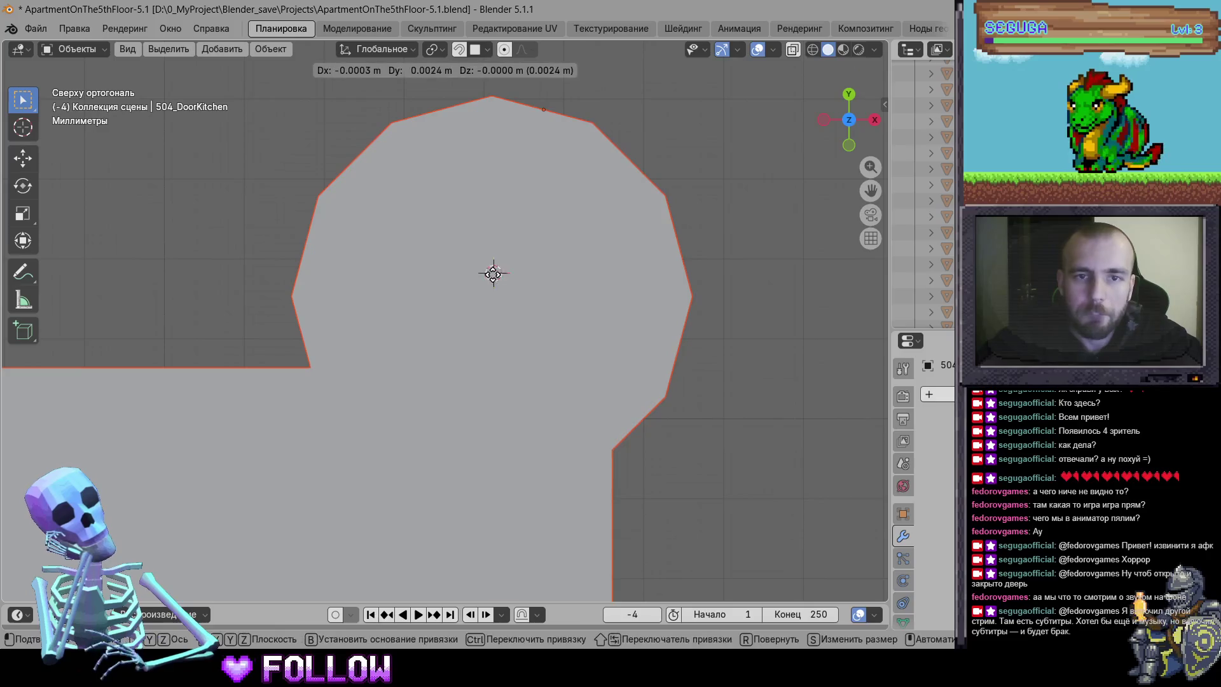
right_click(491, 287)
right_click(491, 287)
mouse_move(496, 287)
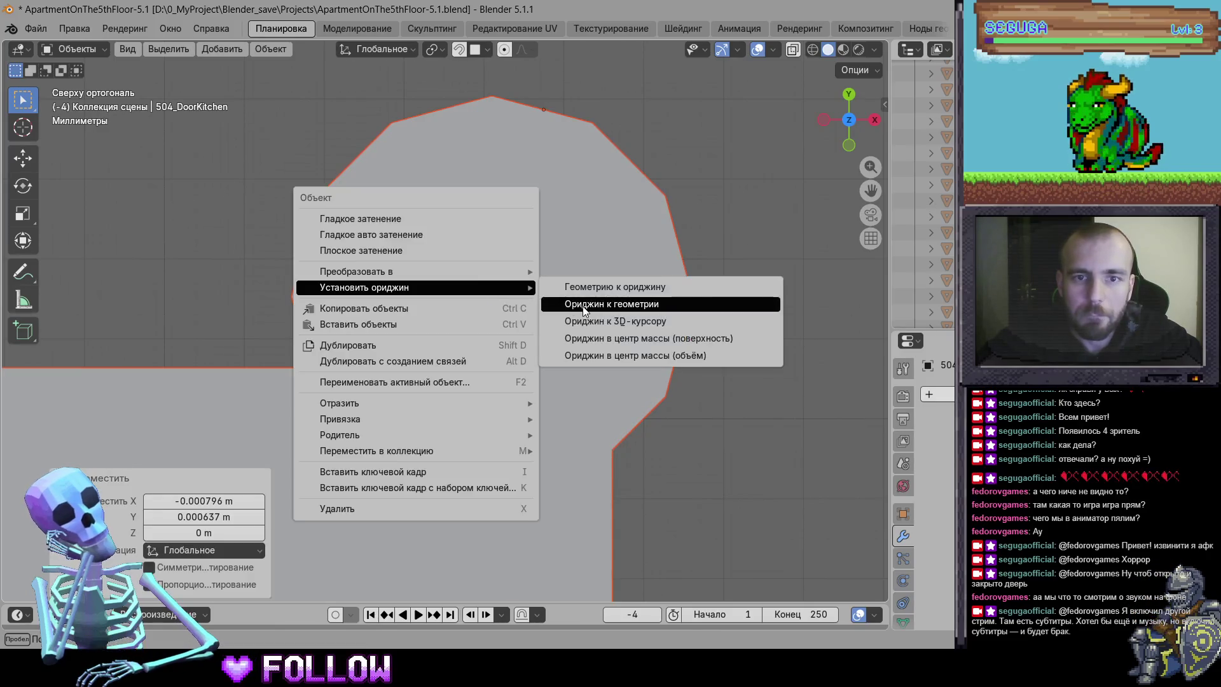
click(547, 319)
scroll(551, 375, down, 6)
scroll(551, 369, down, 8)
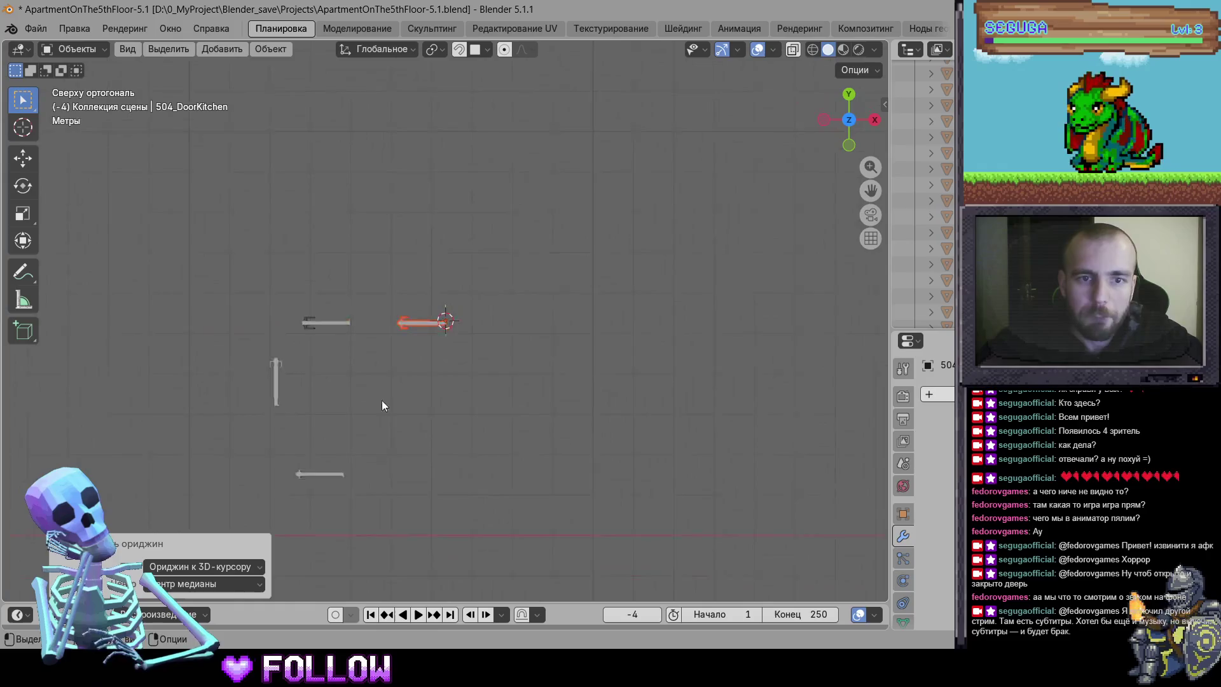
scroll(398, 392, up, 4)
scroll(376, 372, up, 15)
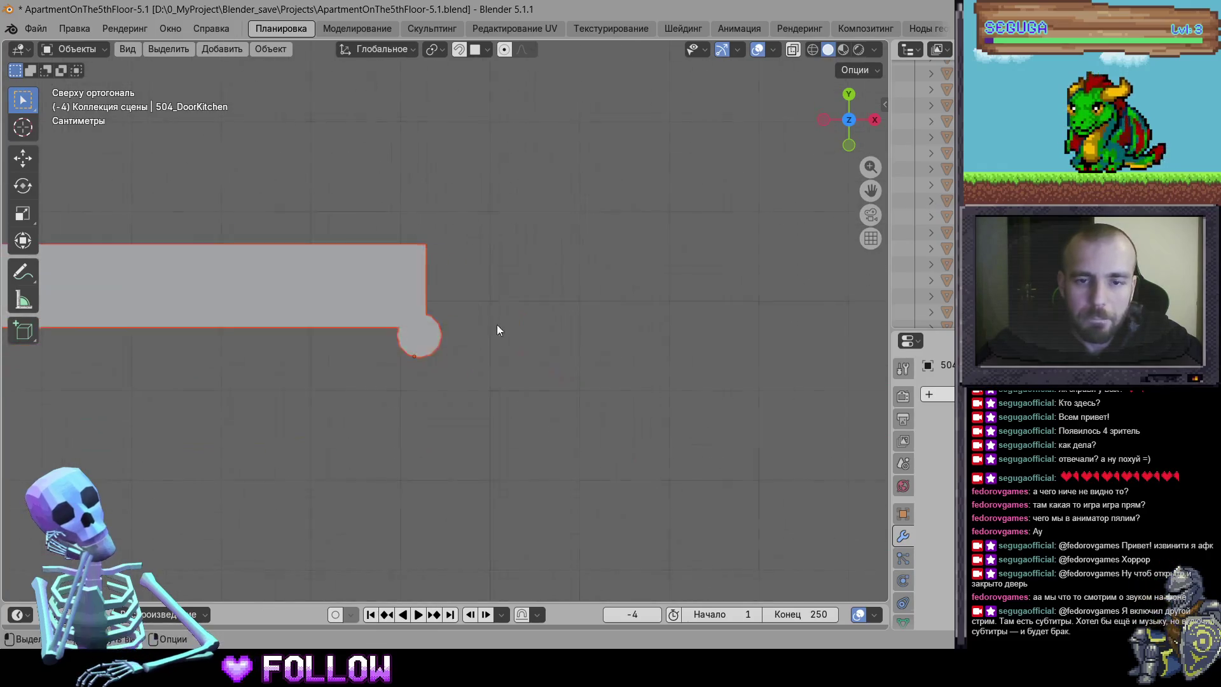
key(g)
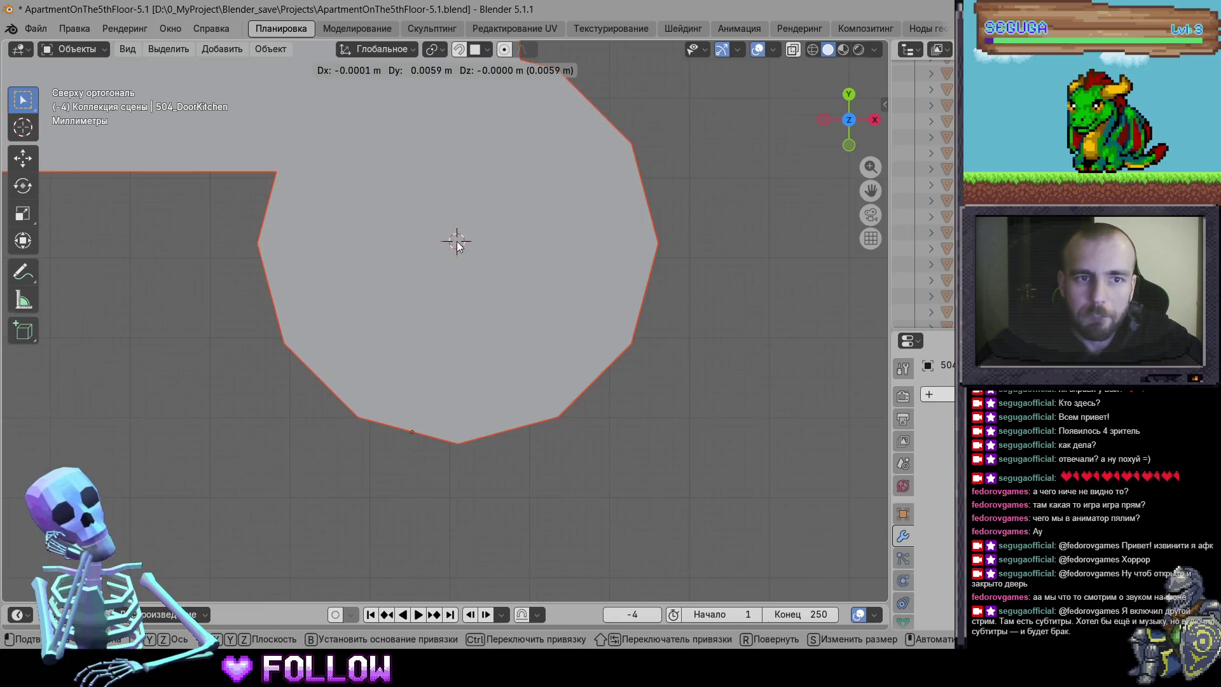
click(456, 242)
right_click(457, 242)
click(525, 276)
scroll(471, 283, down, 12)
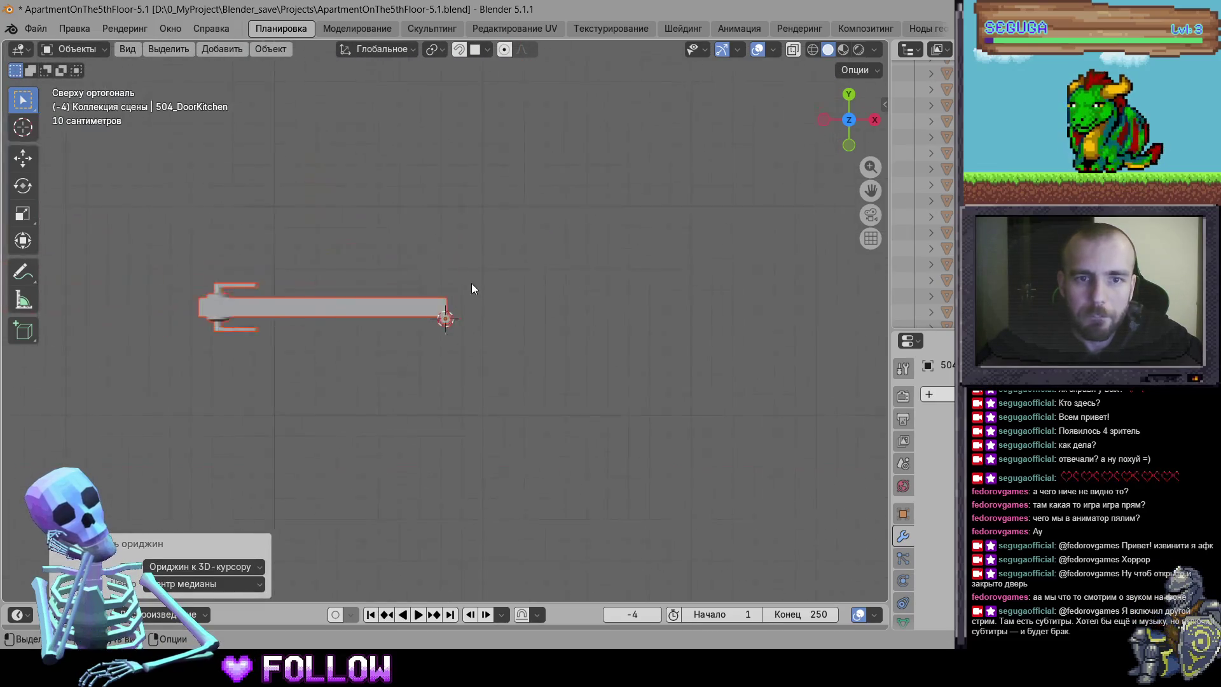
scroll(472, 289, down, 3)
scroll(445, 210, up, 3)
Box-select the left door and move its origin to the 3D cursor at its hinge
drag(407, 226, 391, 220)
scroll(514, 367, up, 8)
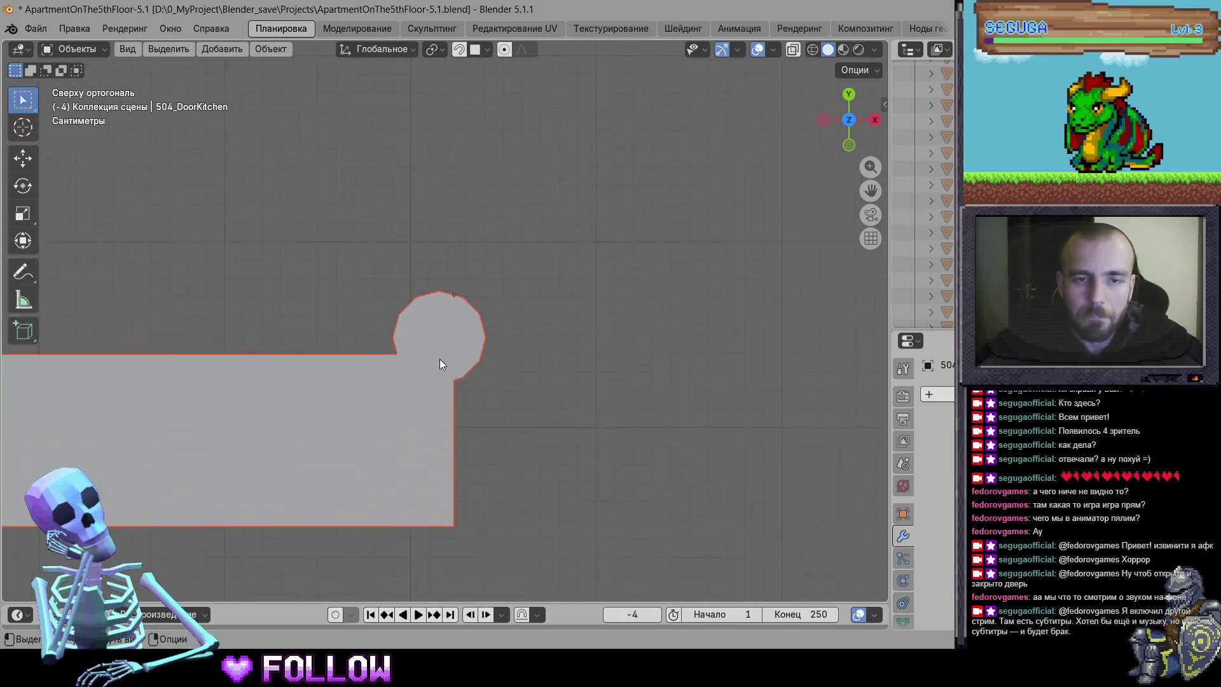
scroll(440, 364, up, 3)
key(g)
click(431, 354)
right_click(432, 356)
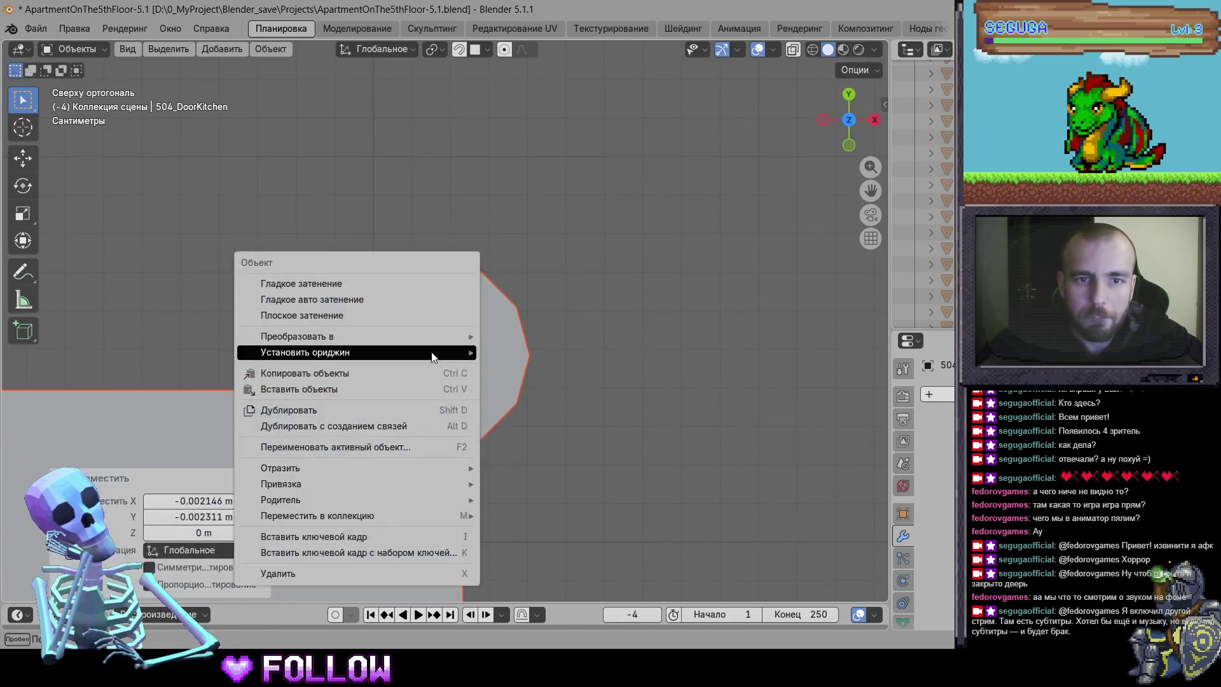
mouse_move(432, 354)
click(553, 387)
scroll(613, 395, down, 3)
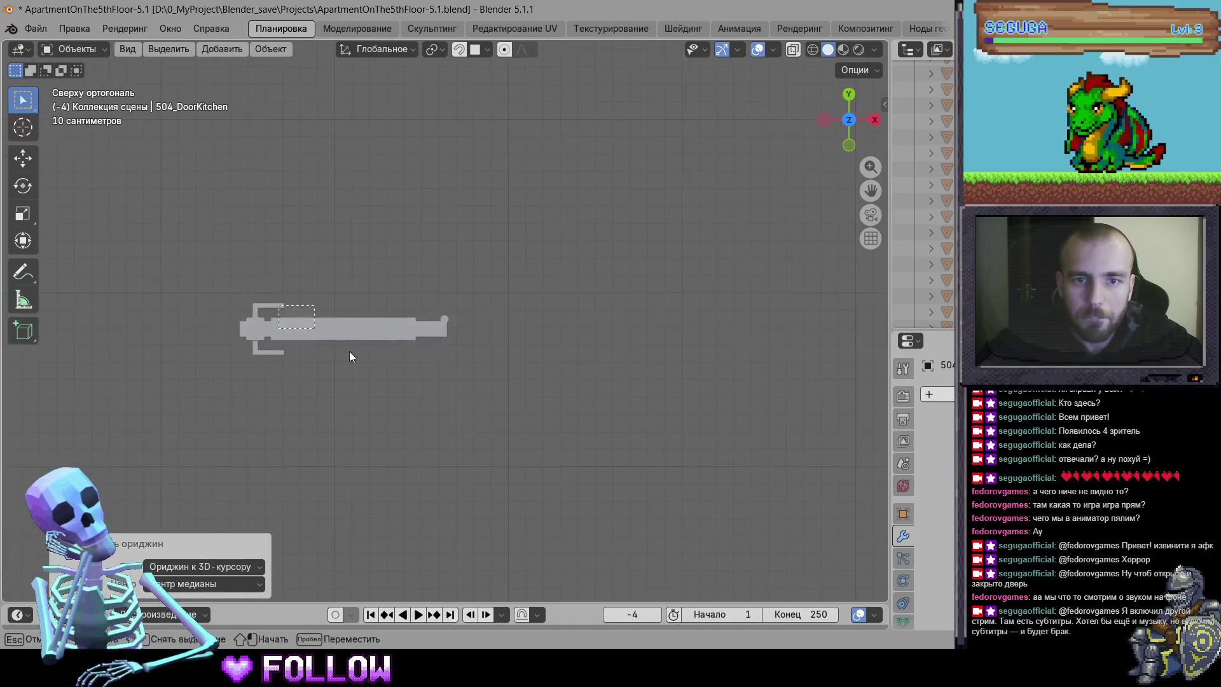
scroll(589, 327, up, 8)
Set the next door's origin to its hinge centre and rotate it 90 degrees
key(g)
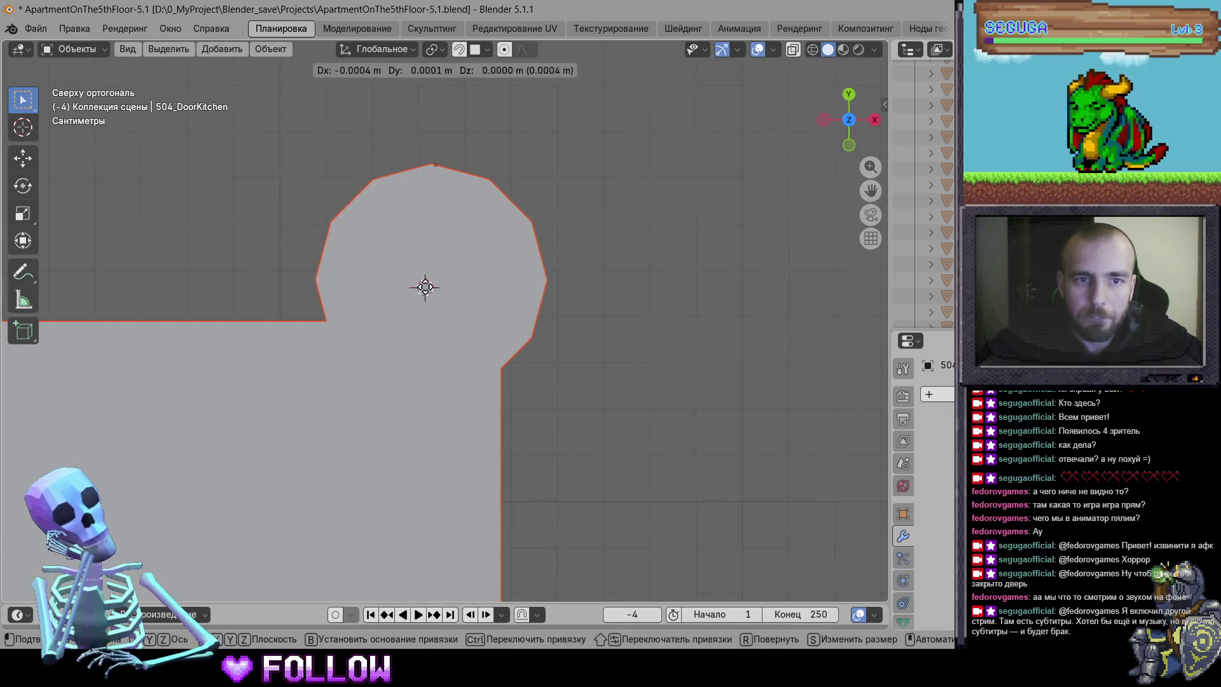
click(433, 279)
right_click(434, 279)
mouse_move(435, 280)
click(572, 312)
scroll(547, 423, down, 5)
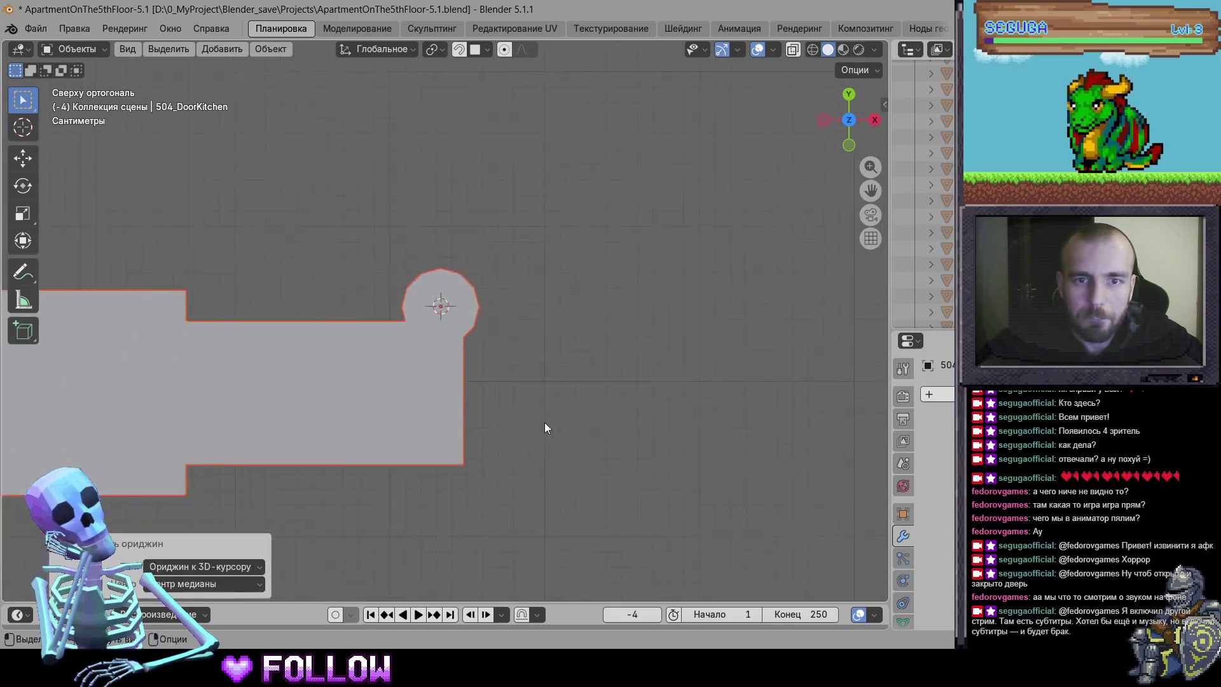
scroll(509, 406, down, 3)
text(r90)
key(Return)
scroll(472, 376, up, 5)
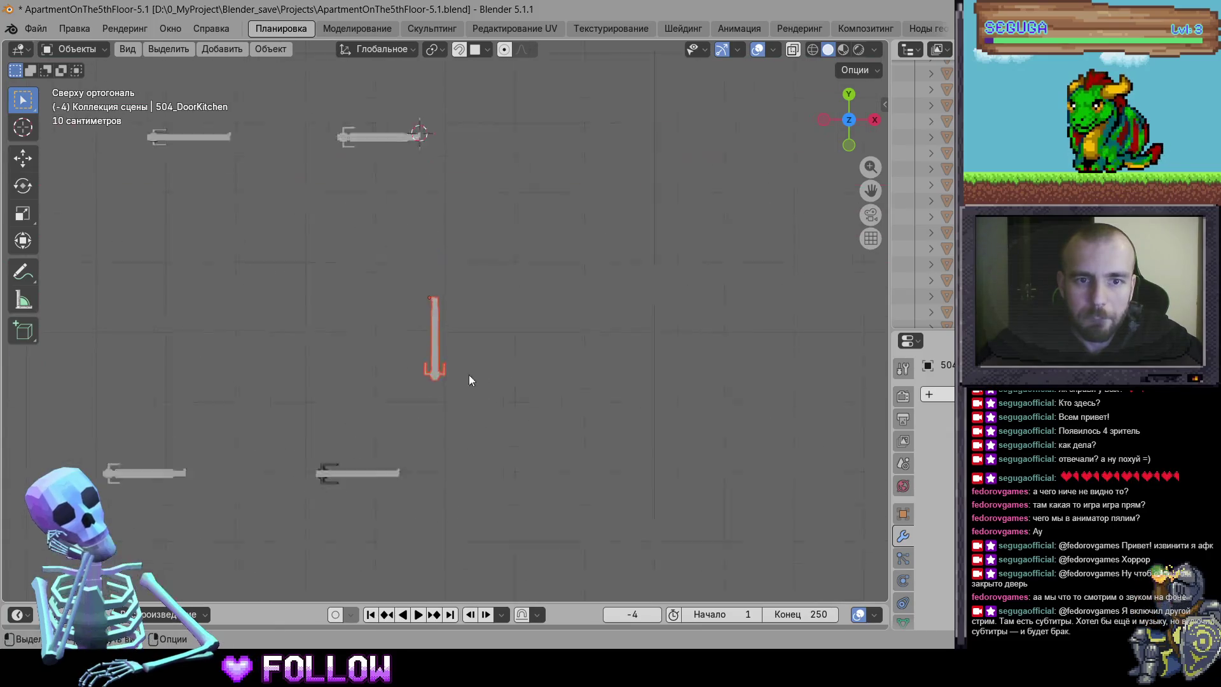
scroll(524, 346, up, 8)
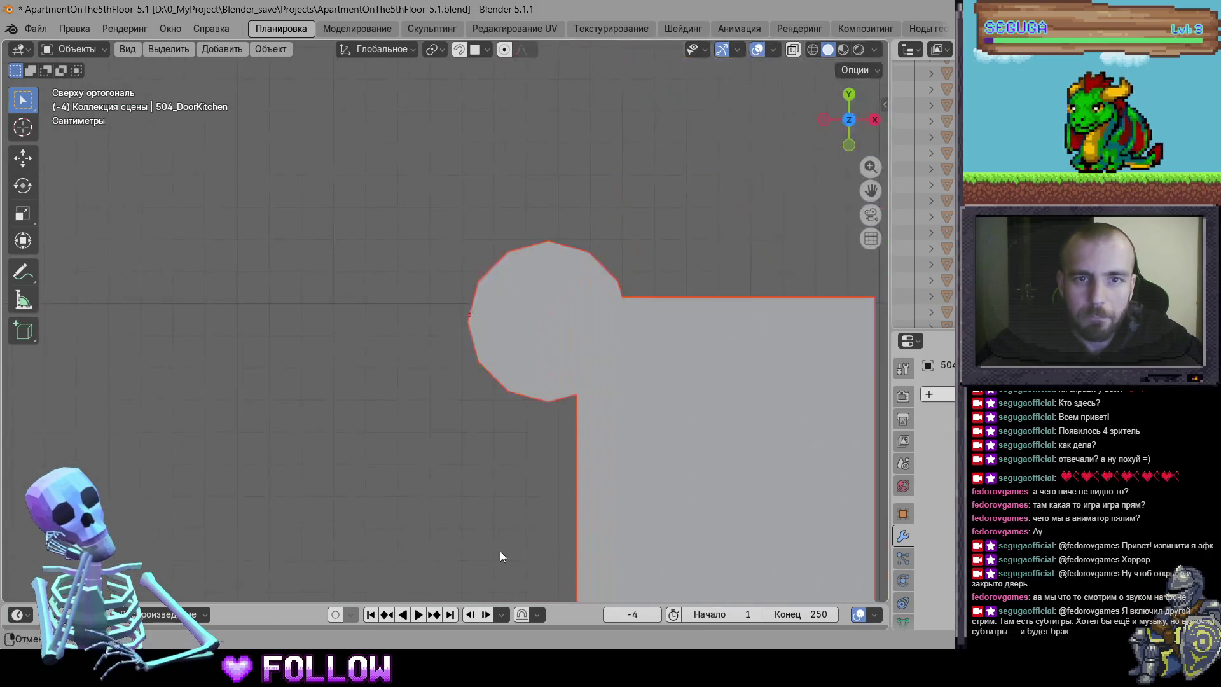
Place another door's origin at its hinge centre and check it in perspective view
key(g)
click(540, 327)
right_click(541, 328)
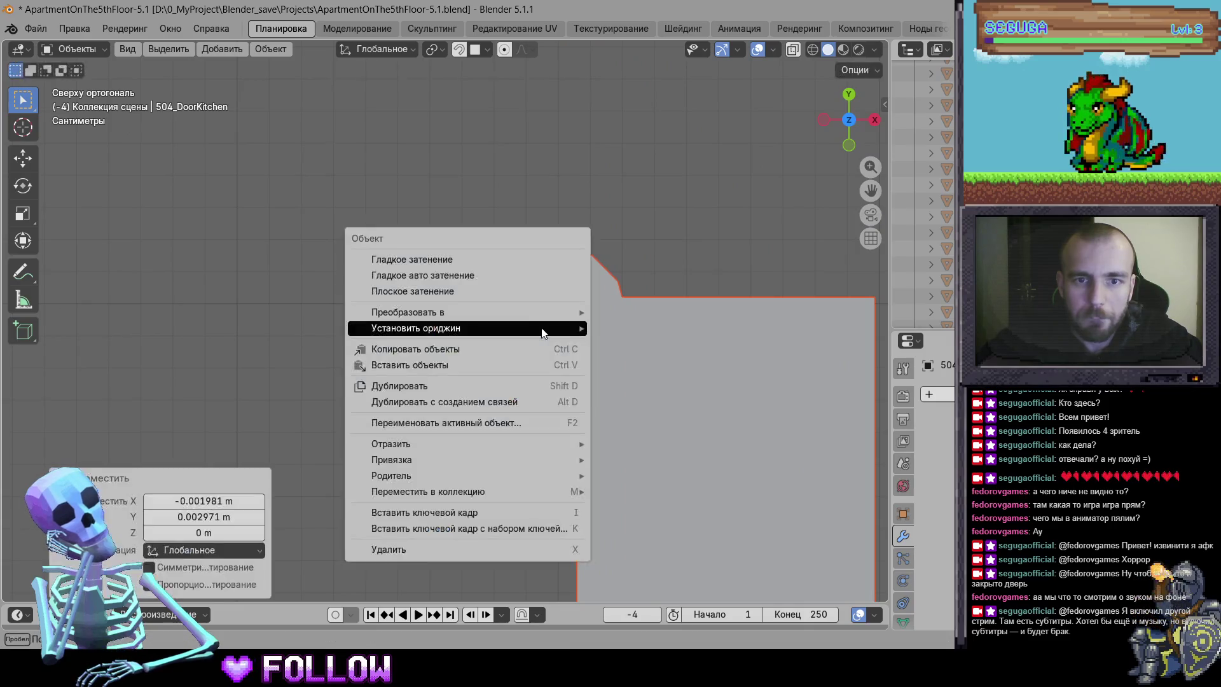
mouse_move(545, 330)
click(636, 361)
scroll(532, 458, down, 5)
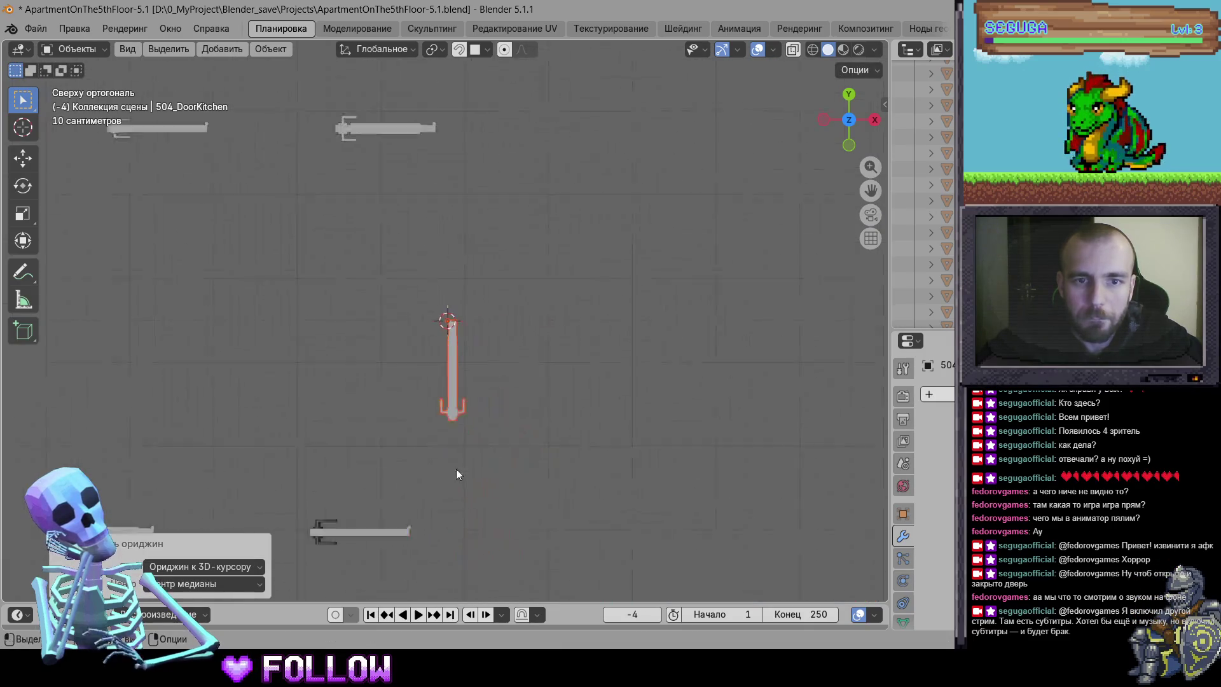
drag(467, 324, 589, 422)
scroll(589, 422, up, 5)
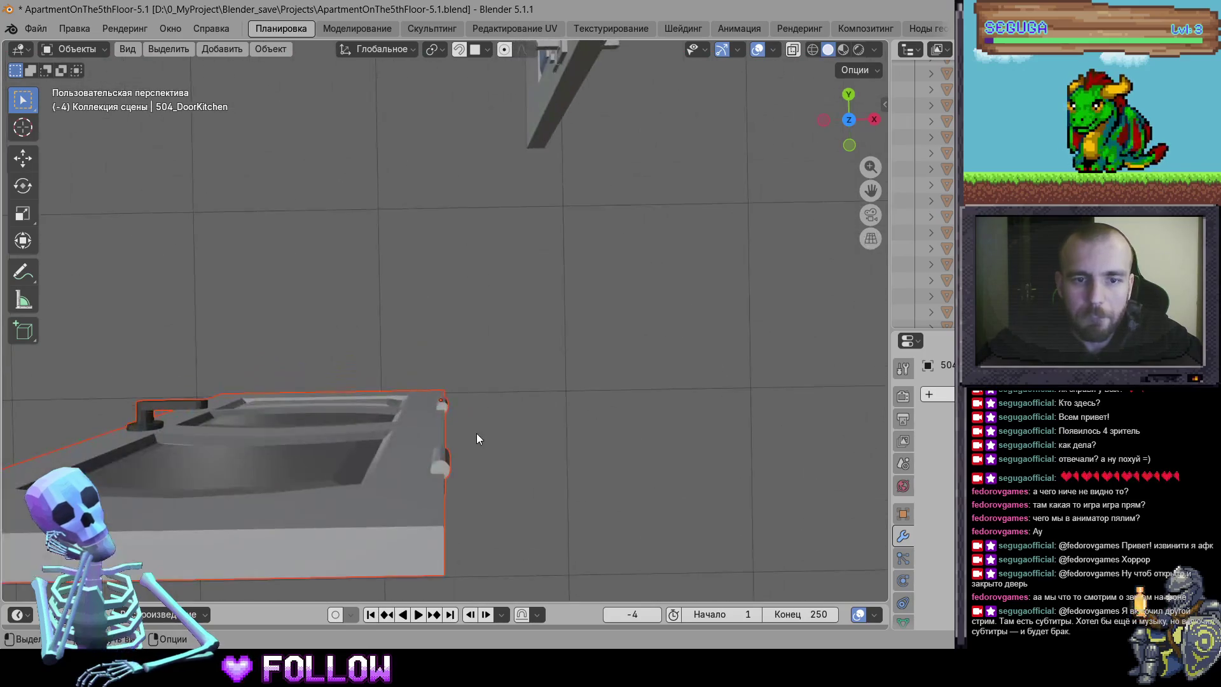
click(850, 119)
scroll(472, 382, up, 6)
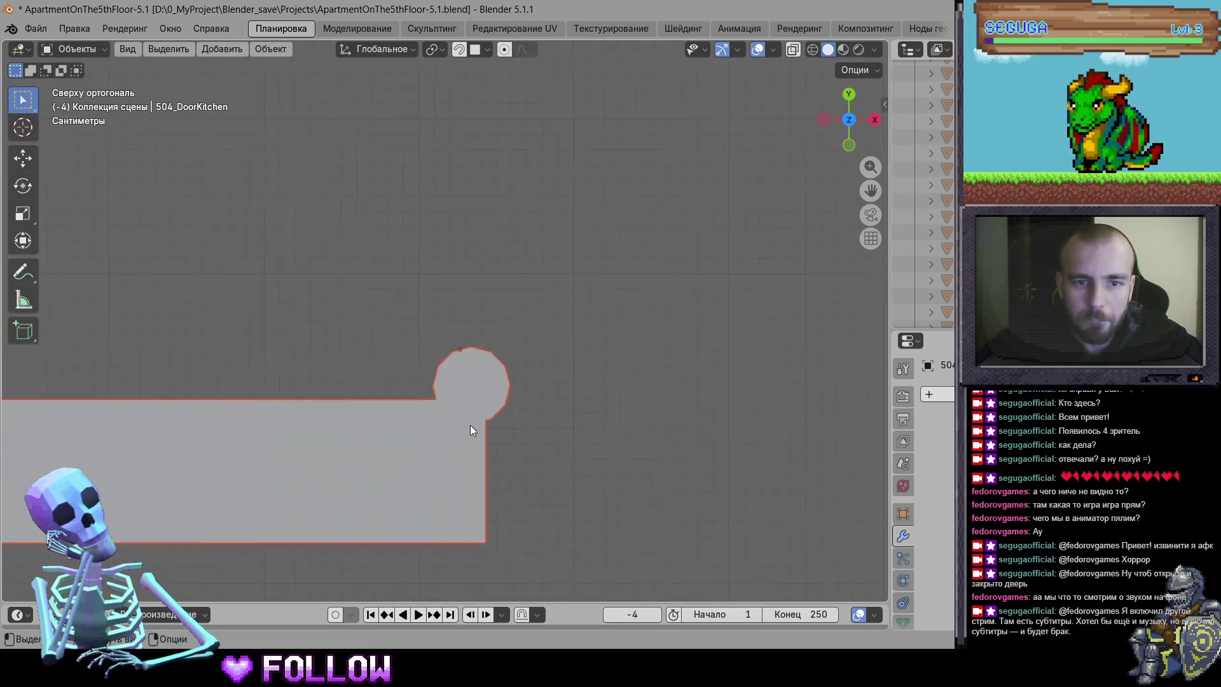
scroll(491, 305, up, 6)
Move the origins of two more doors onto their hinge circle centres
key(g)
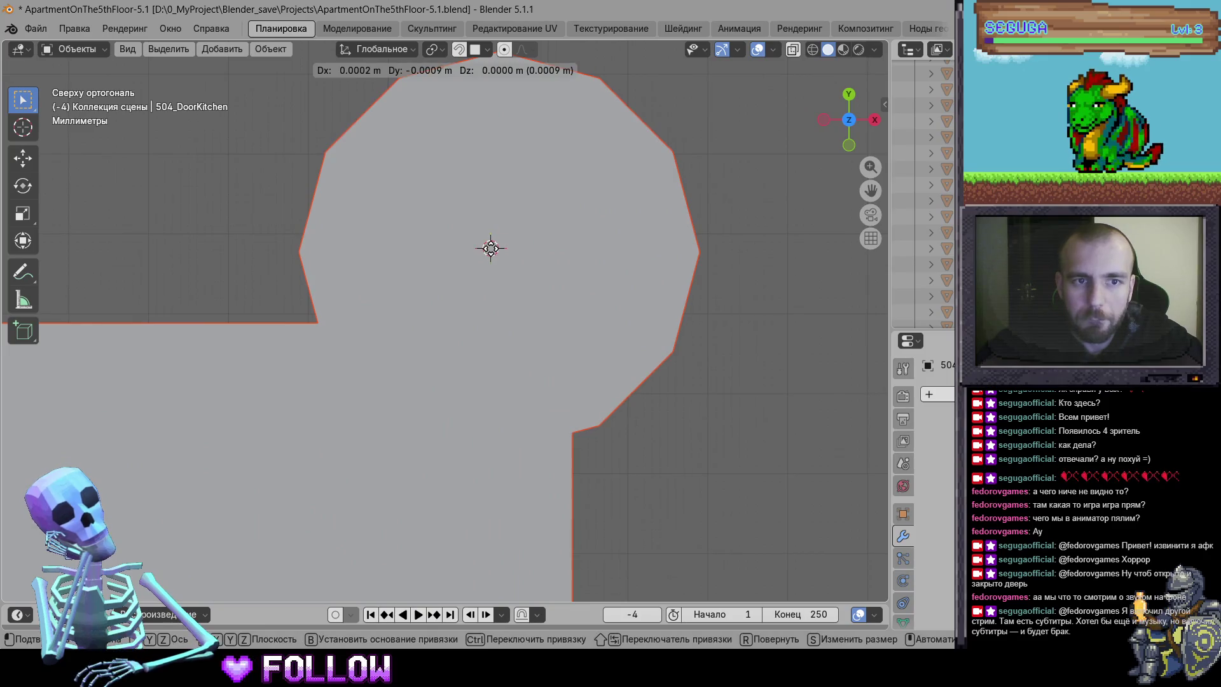
click(491, 248)
right_click(499, 256)
click(598, 281)
scroll(583, 361, down, 8)
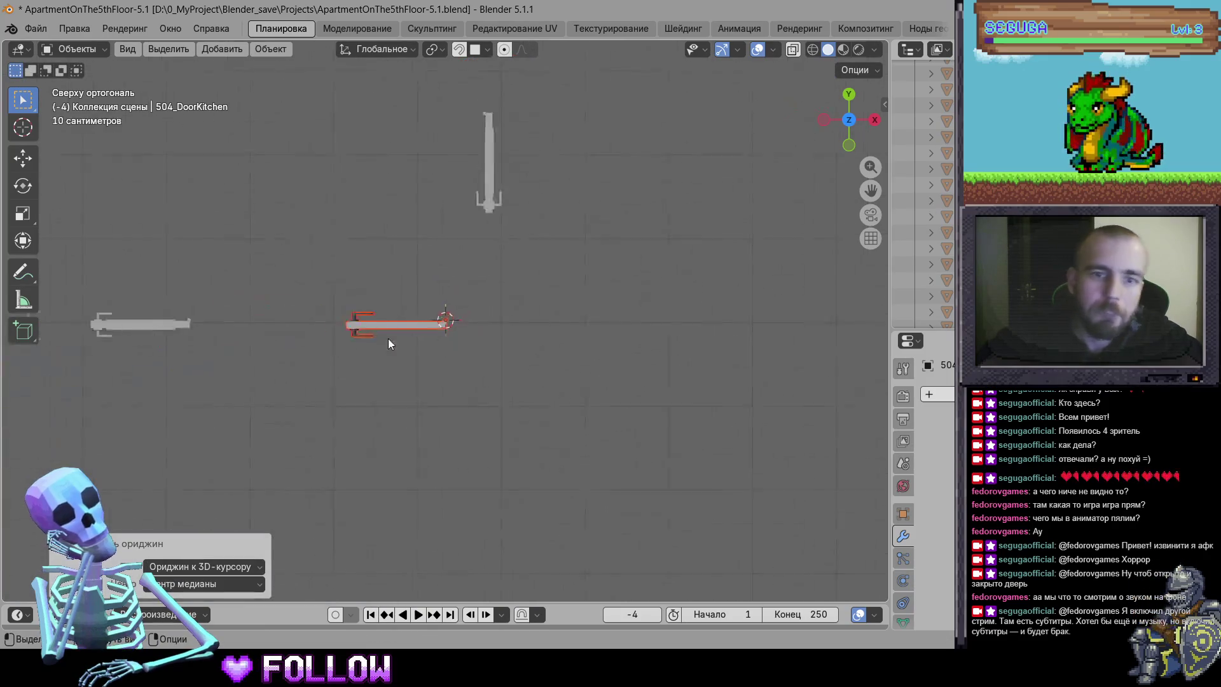
scroll(643, 363, up, 10)
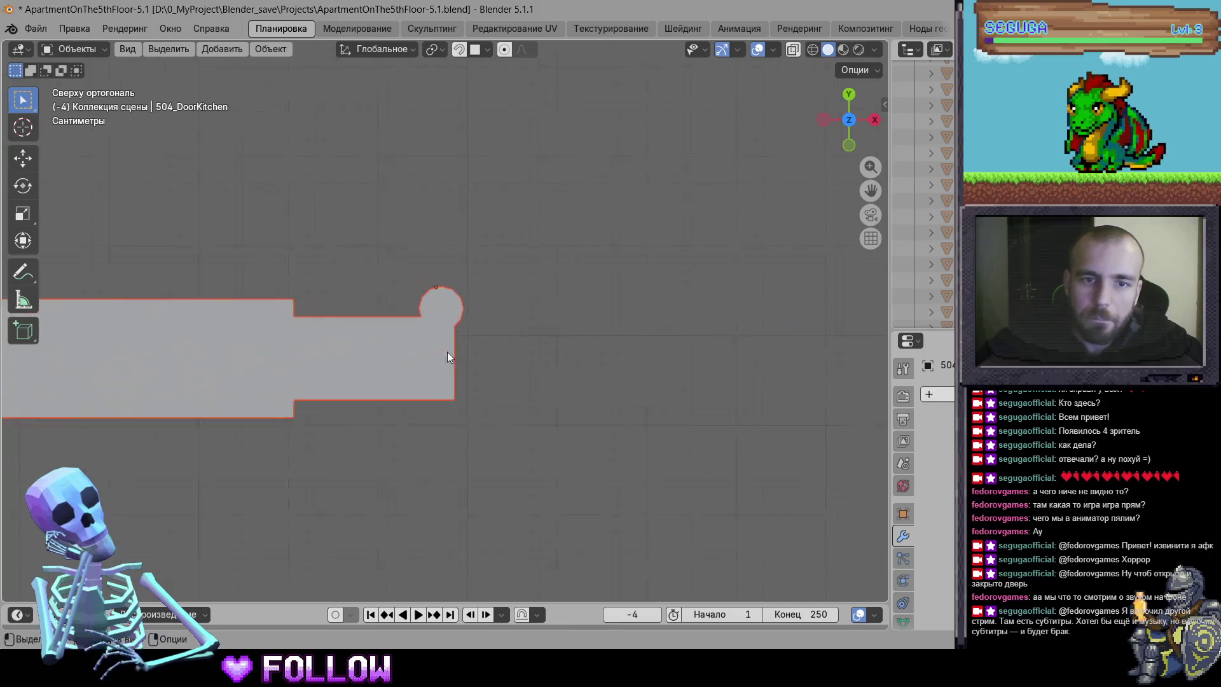
scroll(417, 325, up, 6)
key(g)
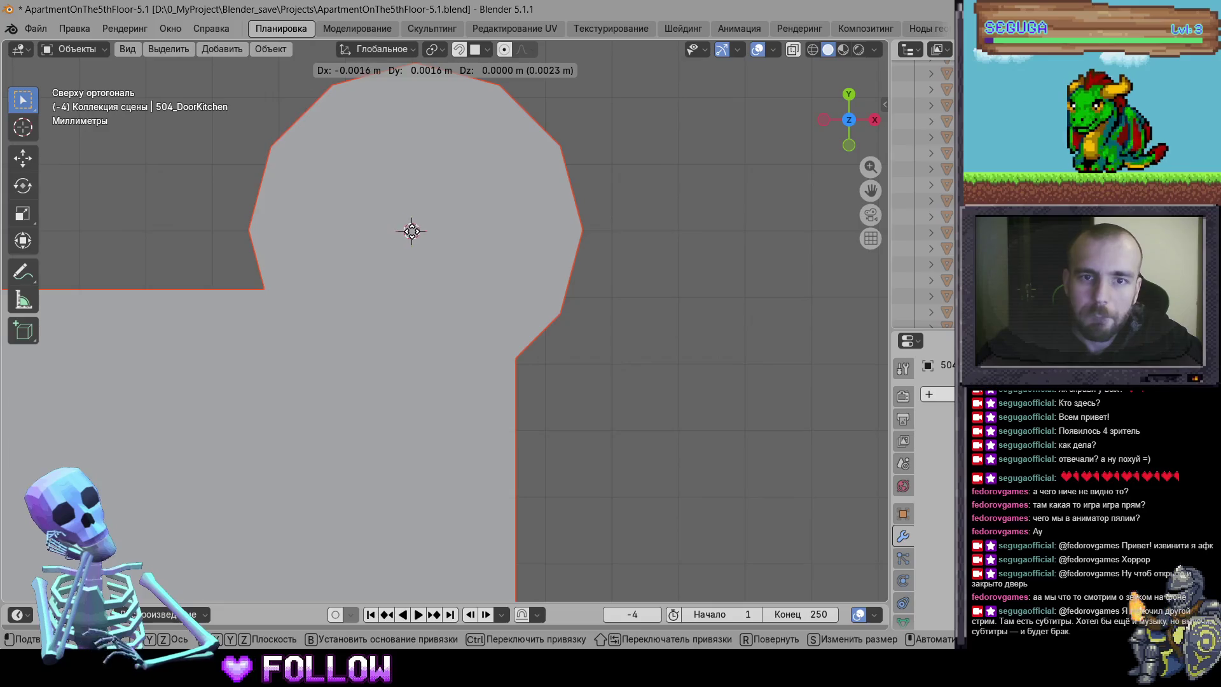
click(412, 231)
right_click(326, 226)
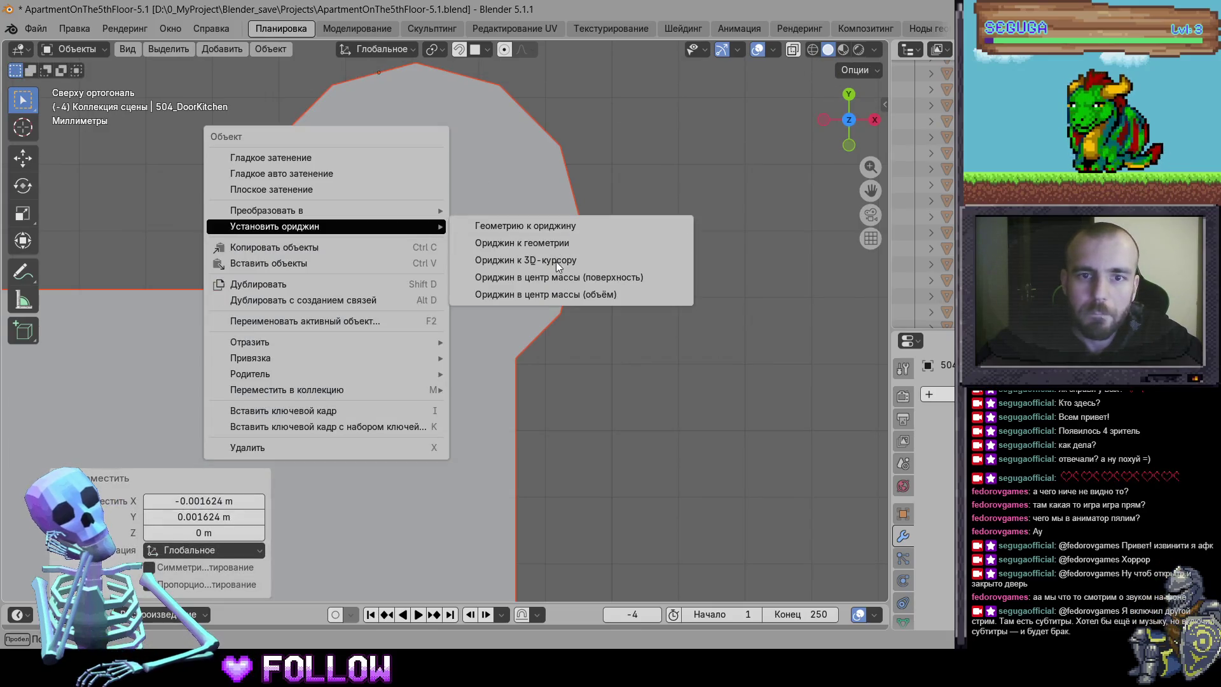
click(558, 261)
scroll(610, 363, down, 8)
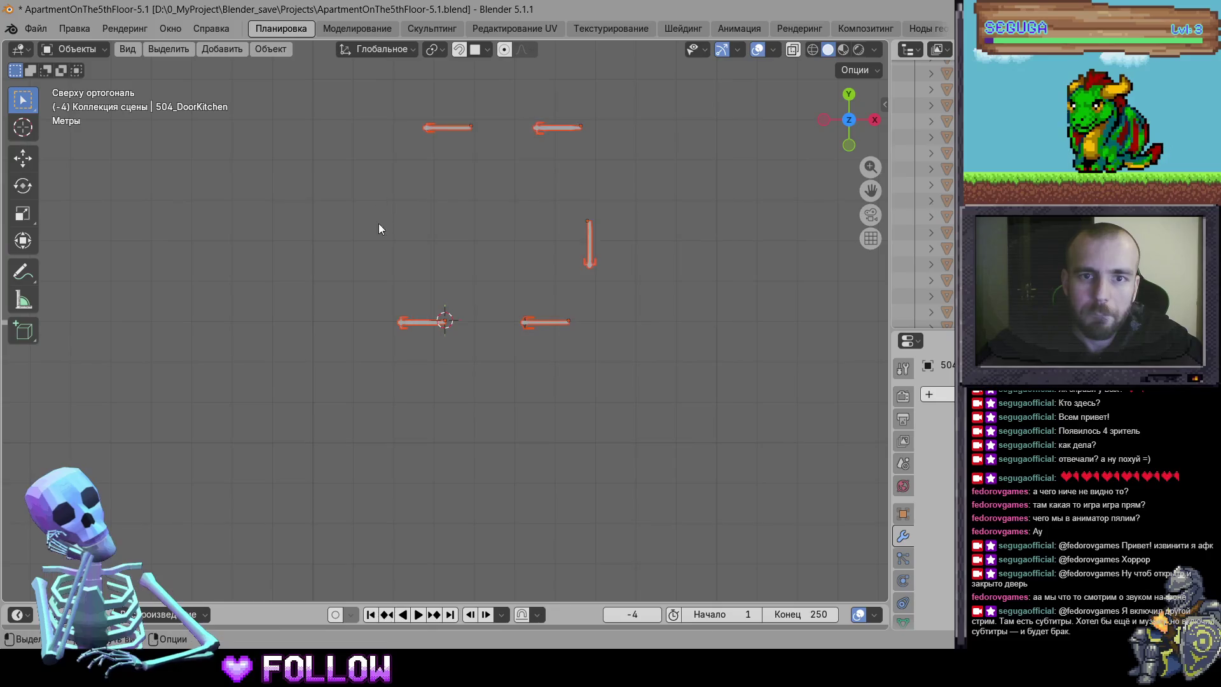
scroll(351, 296, down, 3)
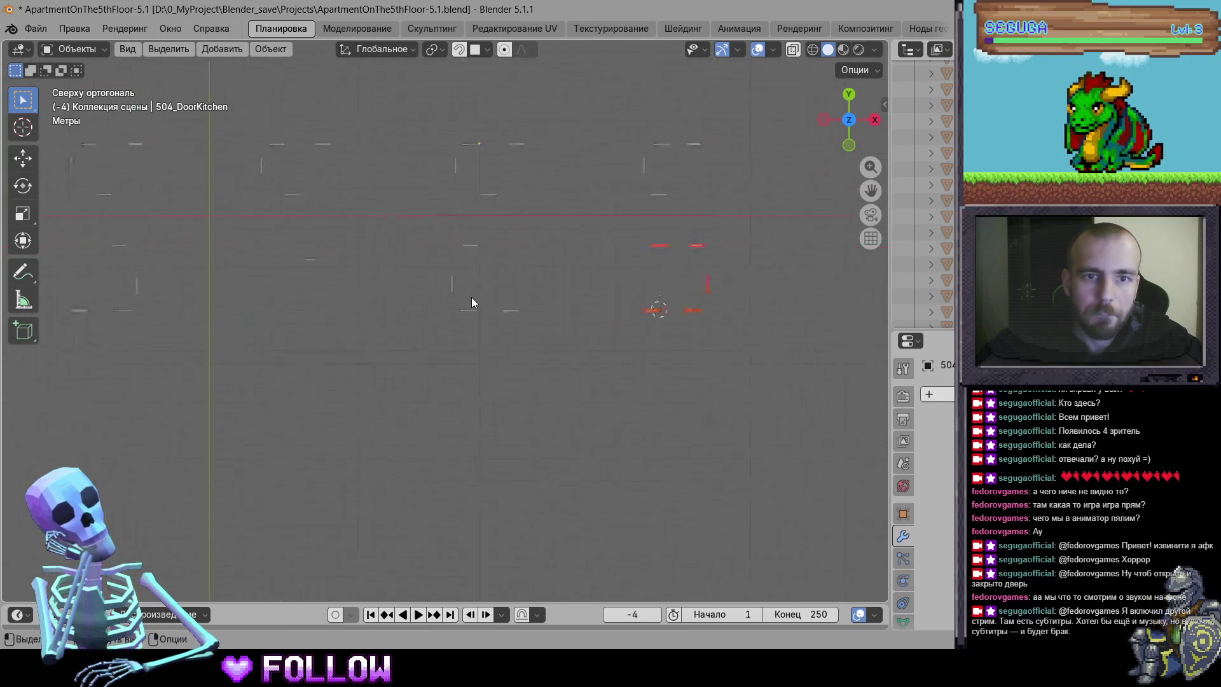
Select the right-hand door and set its origin to its hinge circle centre
scroll(471, 296, up, 10)
scroll(620, 287, up, 3)
click(500, 347)
scroll(647, 406, up, 6)
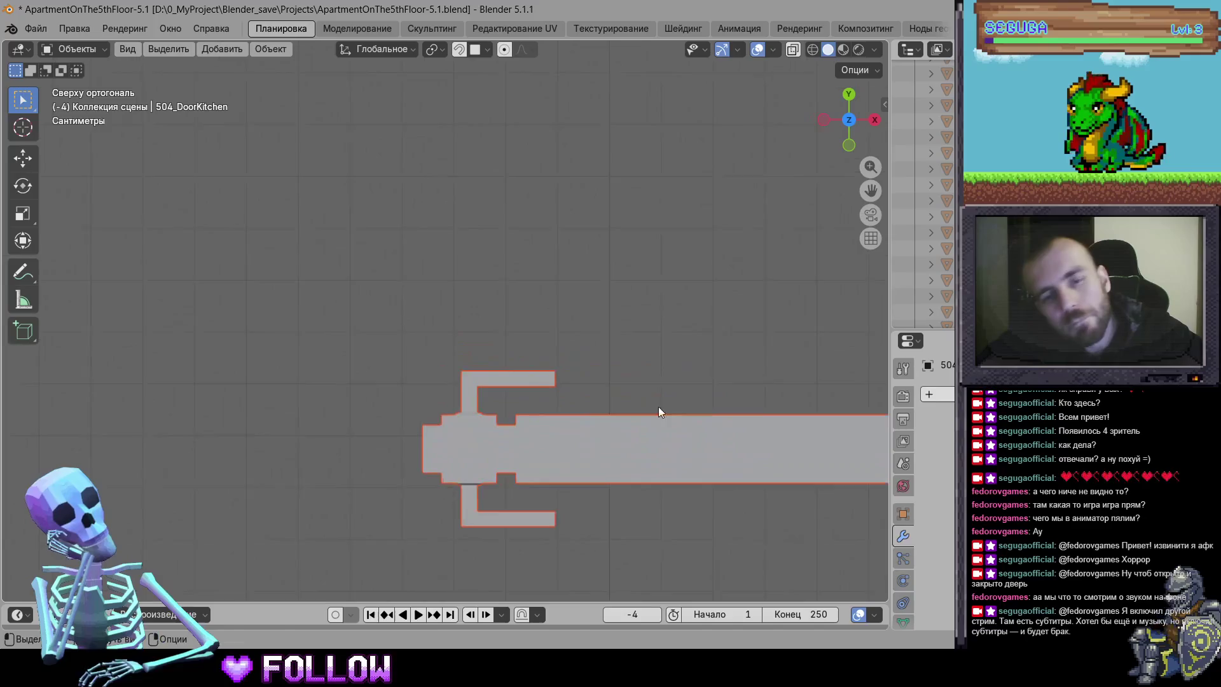
scroll(443, 348, up, 8)
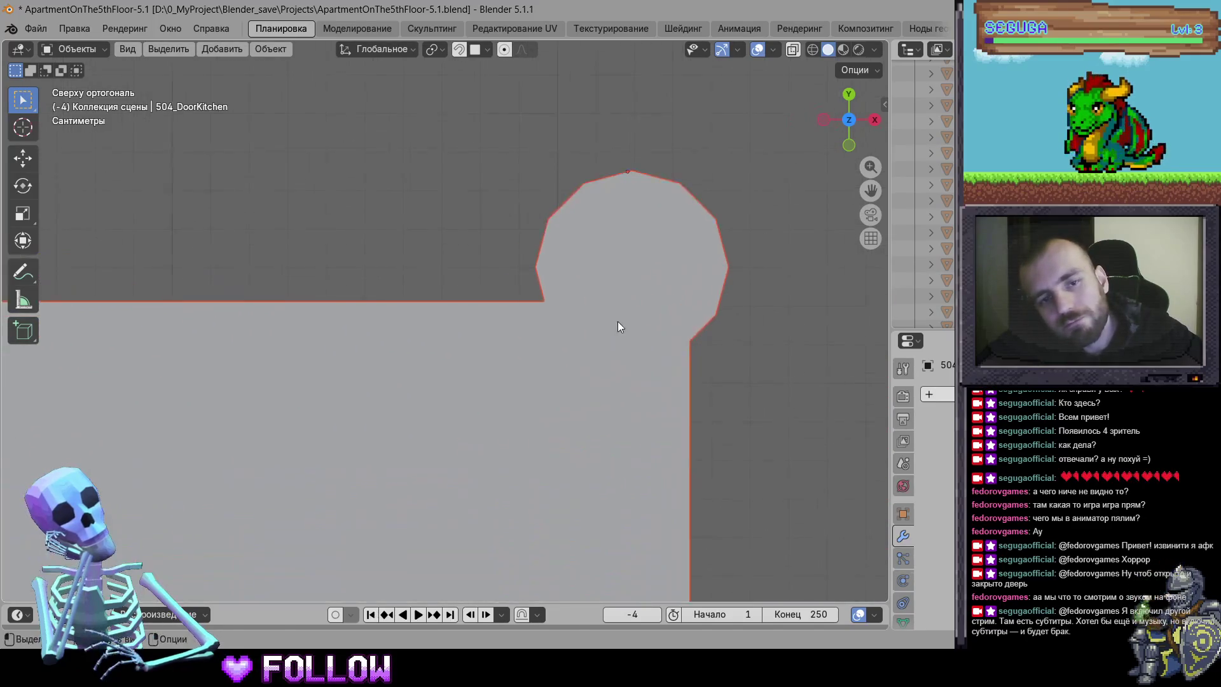
key(g)
right_click(534, 266)
right_click(533, 266)
mouse_move(446, 264)
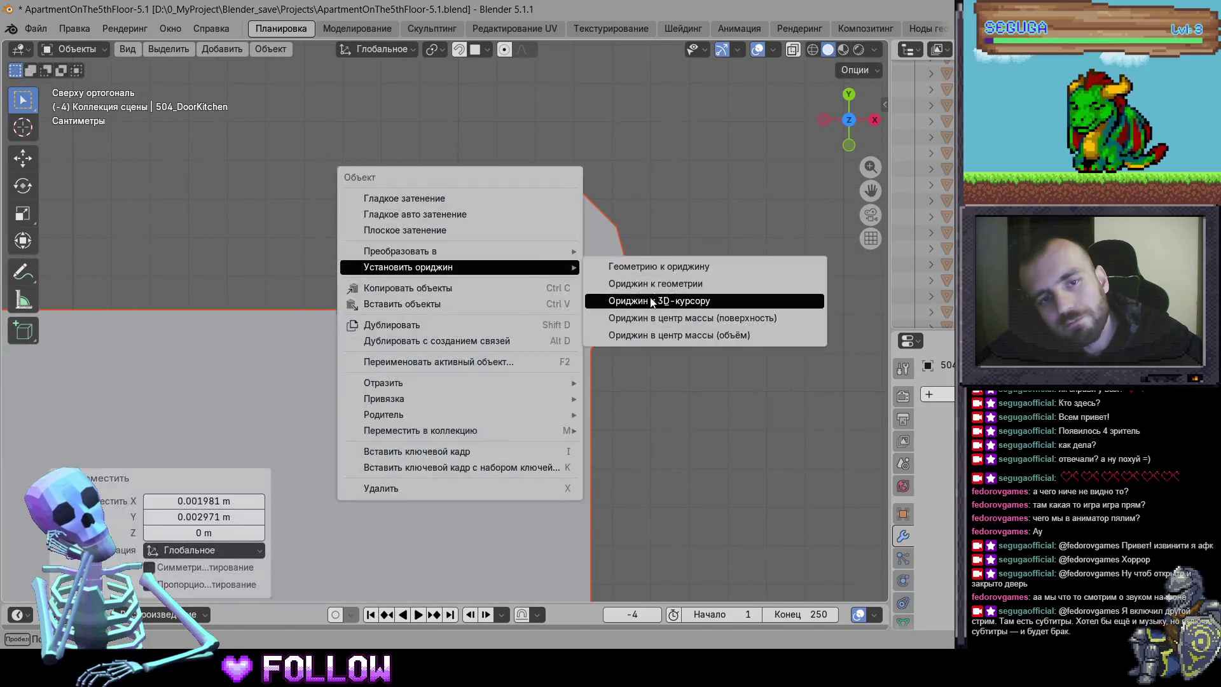
click(655, 300)
Set the next door's origin to the 3D cursor at its hinge centre
scroll(451, 300, down, 8)
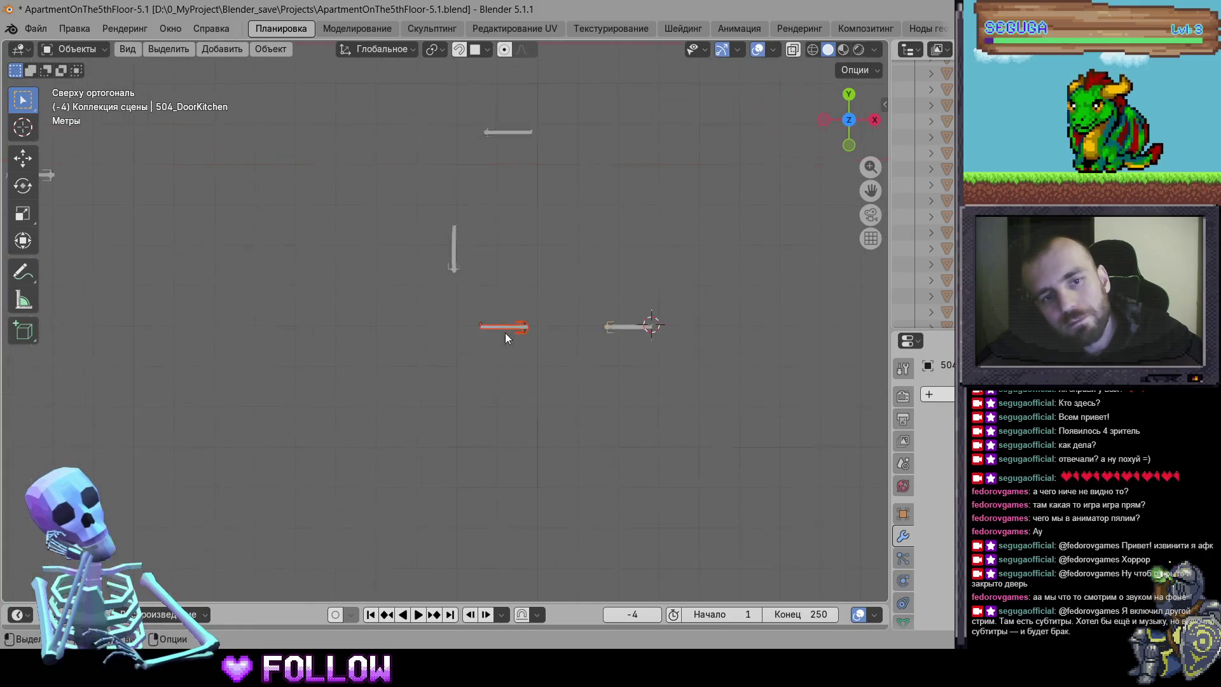
scroll(502, 334, up, 8)
scroll(444, 284, up, 6)
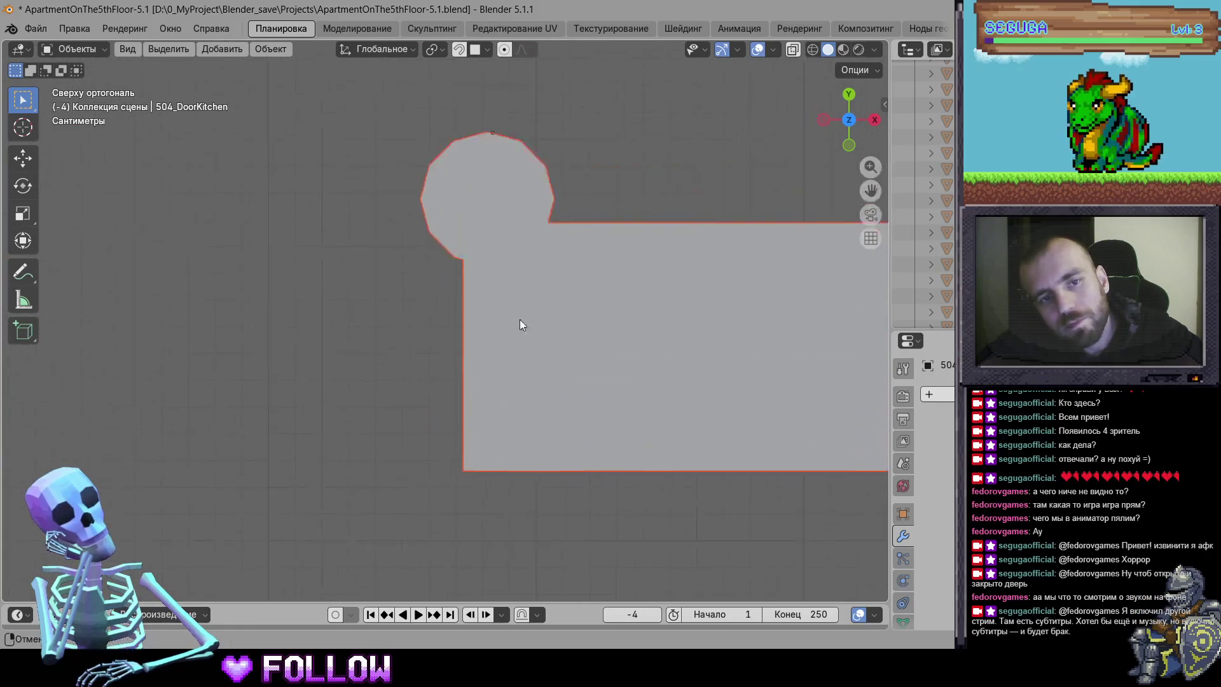
key(g)
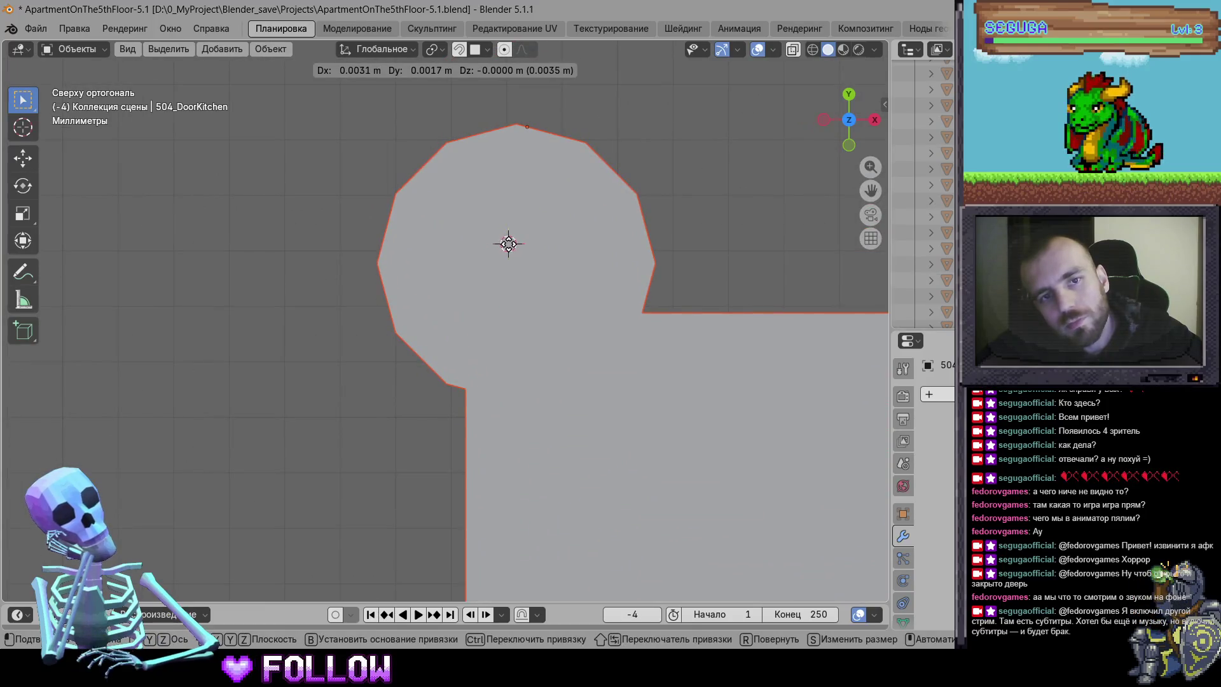
right_click(509, 244)
right_click(509, 244)
mouse_move(509, 243)
click(627, 276)
From the bottom view, move the last door's origin to its hinge centre
scroll(604, 310, down, 6)
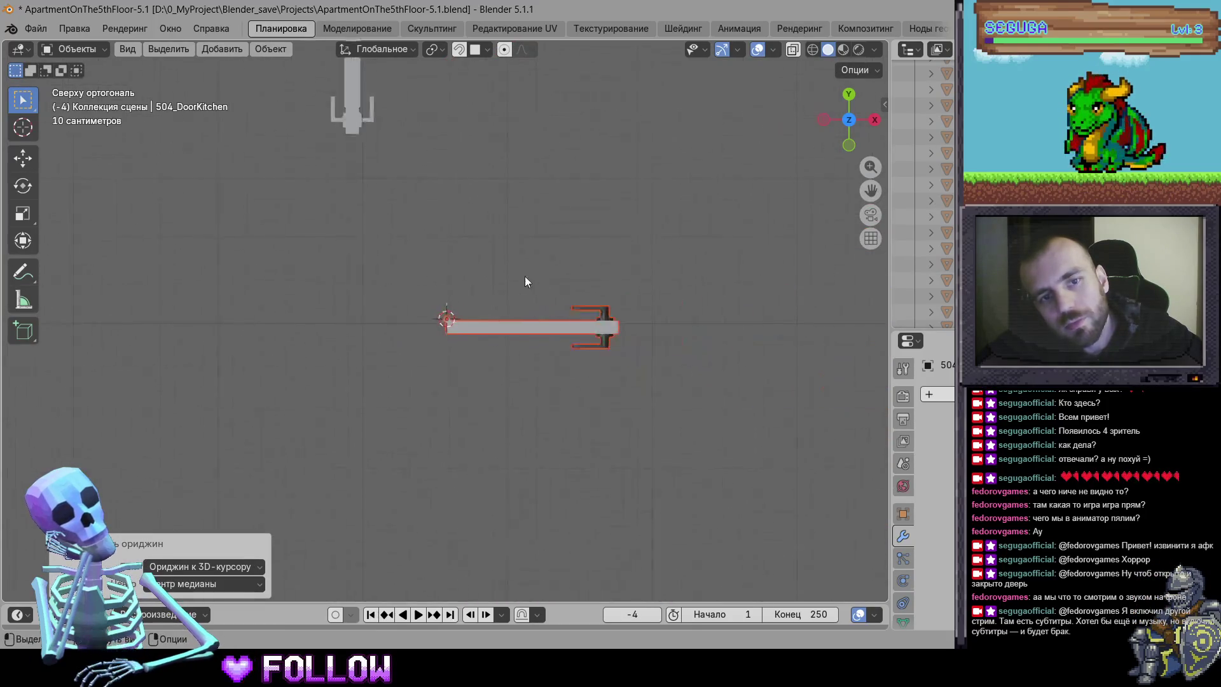
scroll(496, 344, down, 3)
scroll(469, 295, up, 7)
mouse_move(463, 221)
mouse_down()
mouse_move(414, 294)
mouse_move(465, 224)
mouse_up()
click(850, 120)
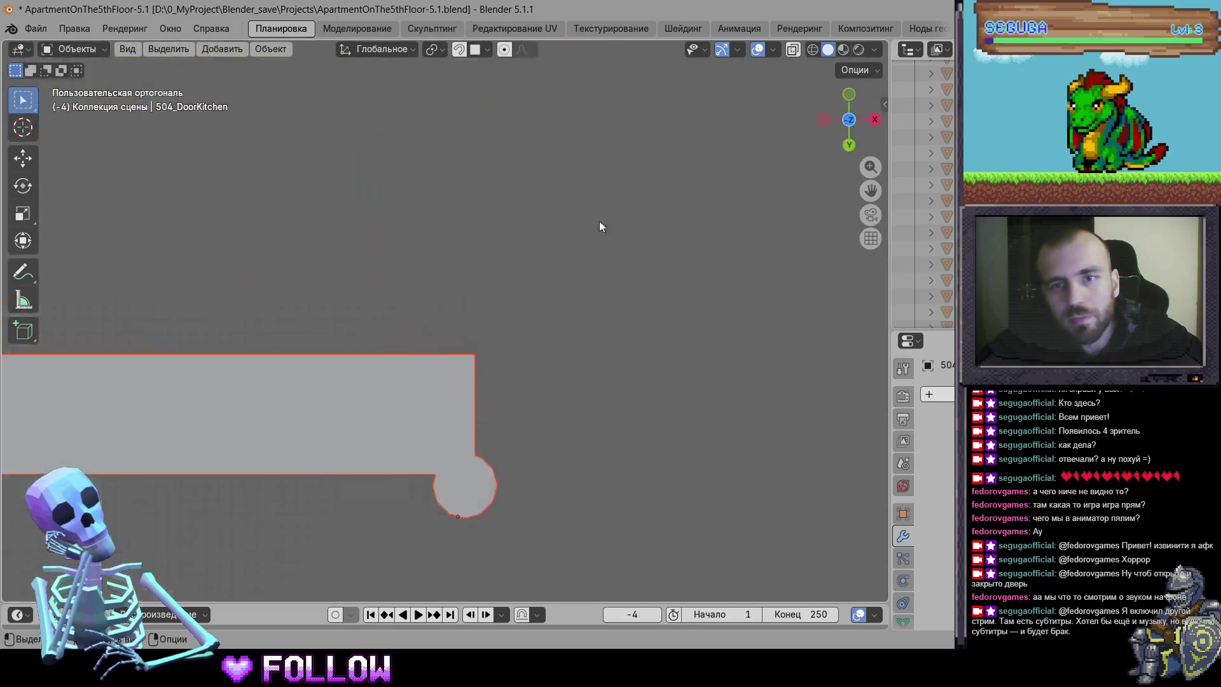
scroll(496, 411, up, 4)
key(g)
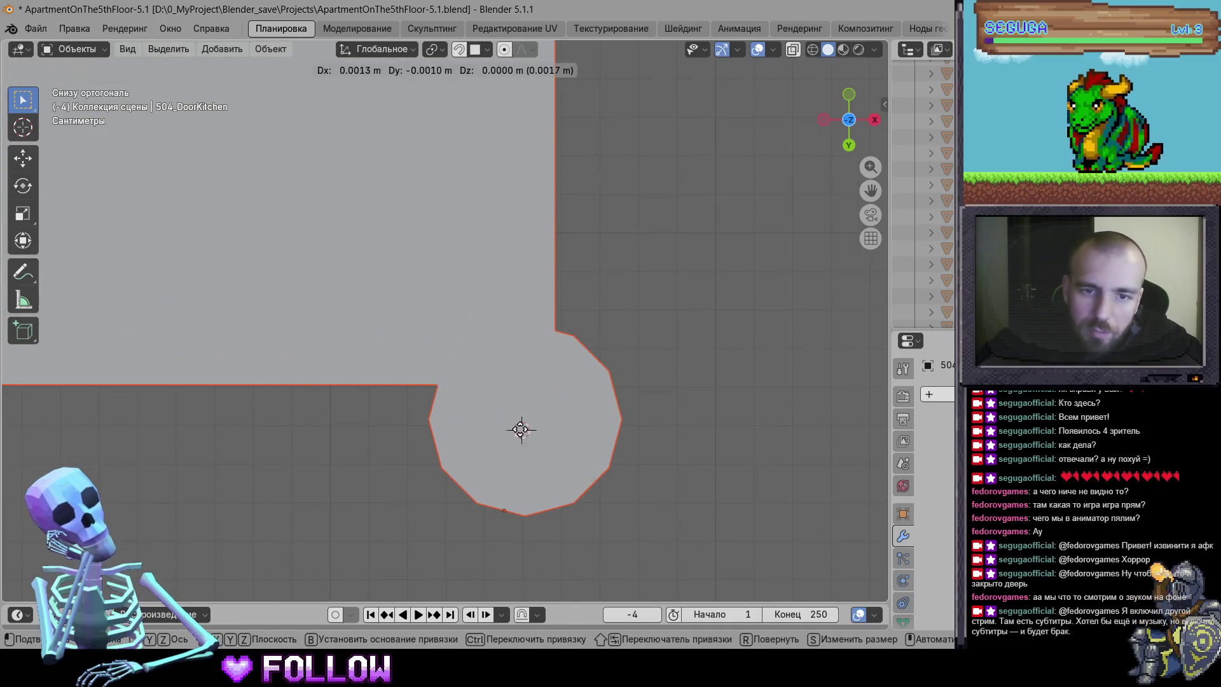
right_click(520, 426)
right_click(520, 427)
mouse_move(547, 409)
click(636, 442)
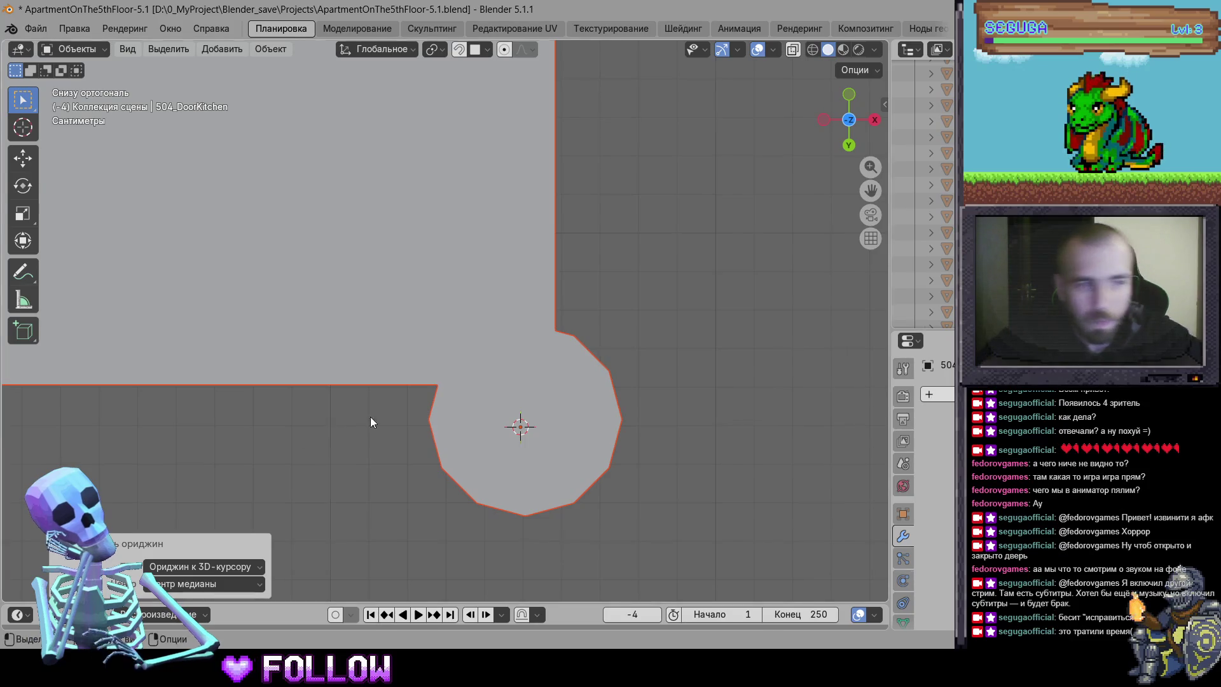
scroll(440, 389, down, 10)
In bottom orthographic view, box-select the first door groups and their top and left arrows
scroll(426, 427, down, 8)
drag(445, 274, 541, 340)
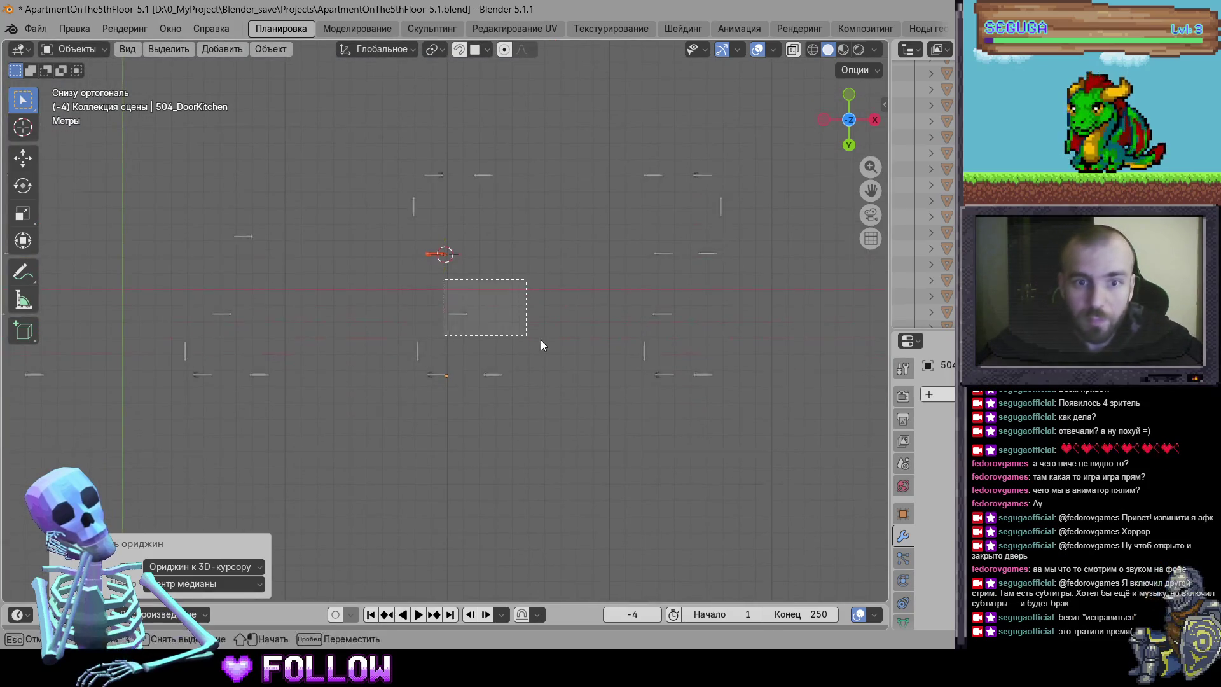
scroll(559, 427, up, 4)
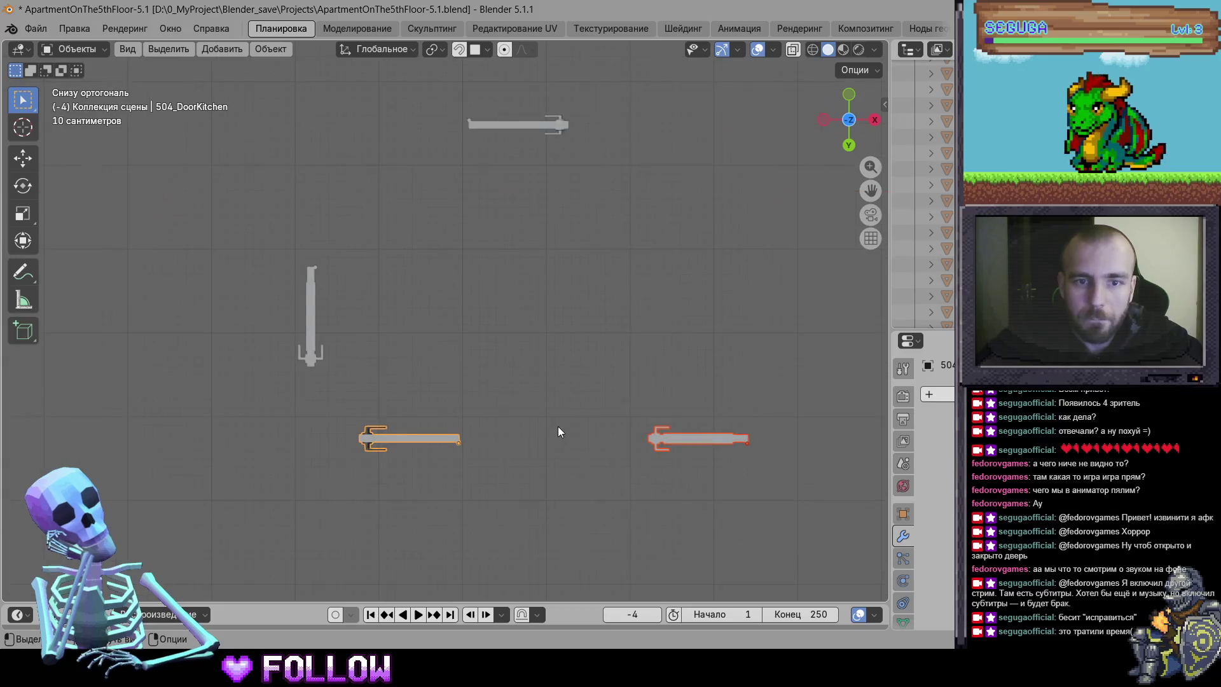
click(309, 337)
scroll(431, 364, up, 2)
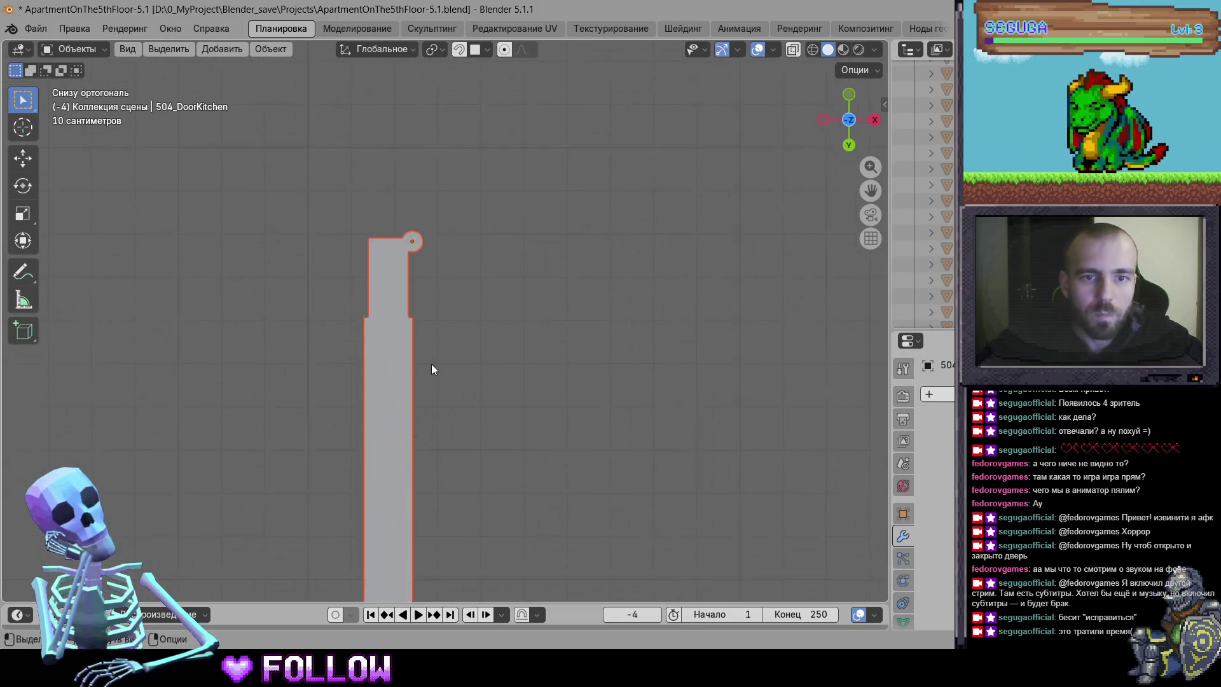
scroll(472, 406, down, 6)
drag(531, 399, 370, 297)
scroll(529, 419, up, 9)
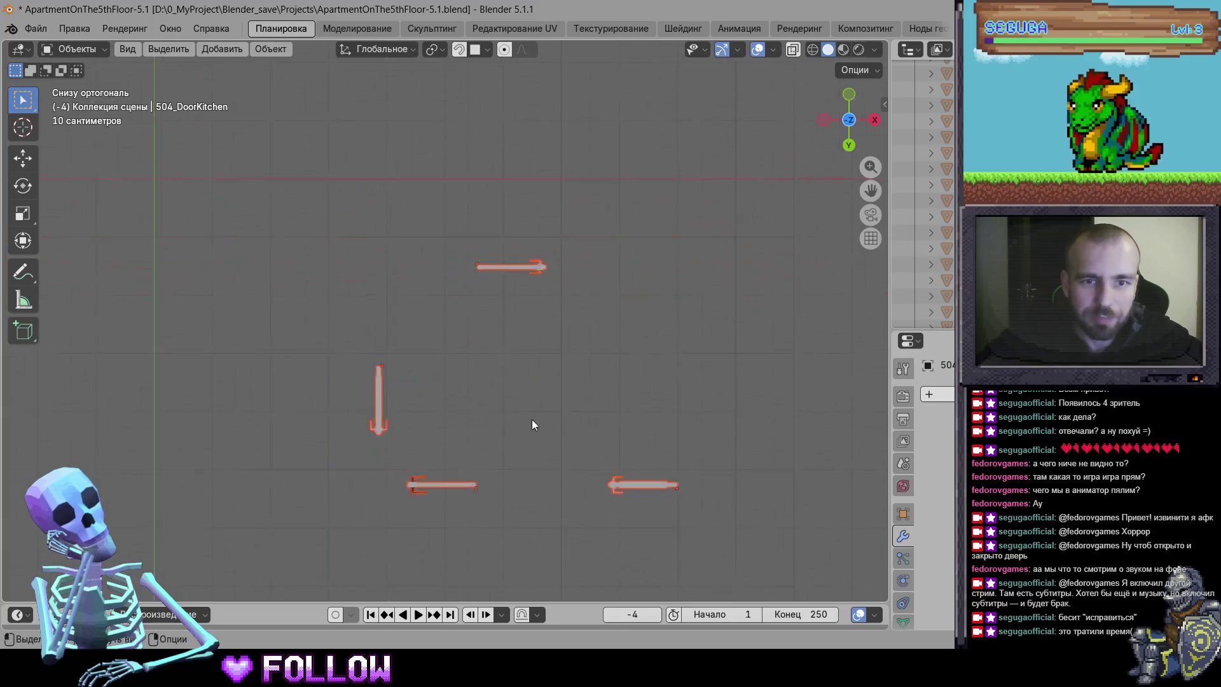
key(shift+b)
mouse_move(456, 199)
mouse_down()
mouse_move(636, 315)
mouse_move(638, 336)
mouse_up()
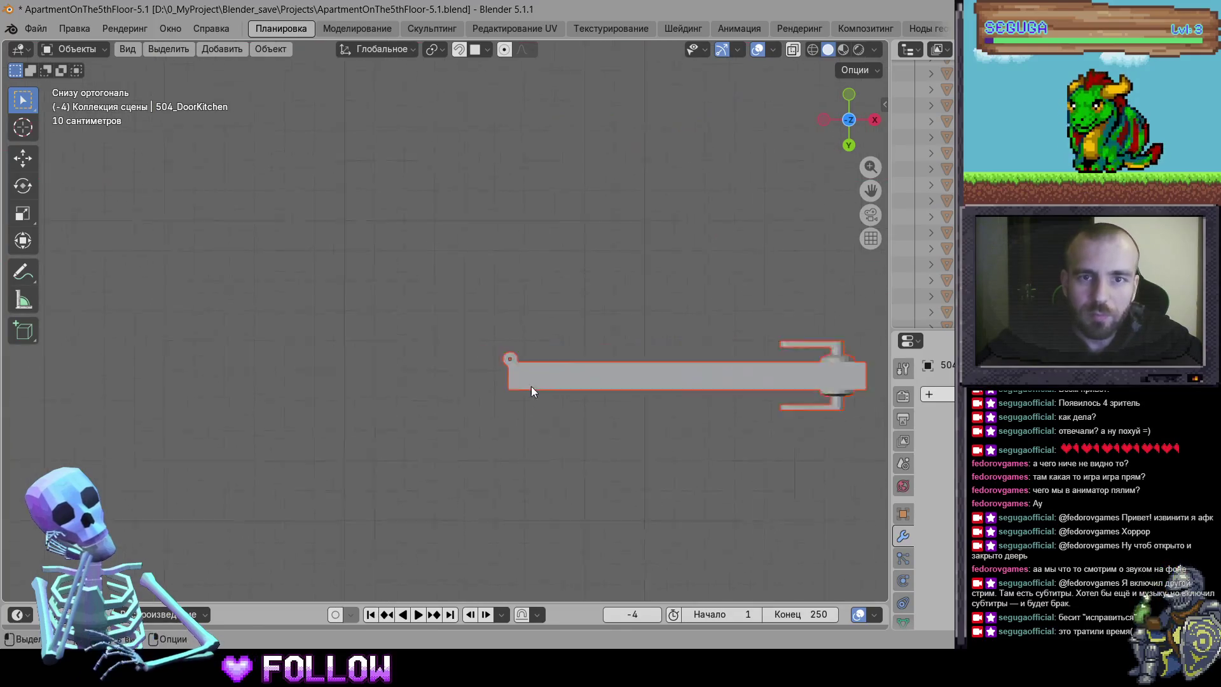
scroll(592, 438, down, 6)
scroll(526, 376, up, 3)
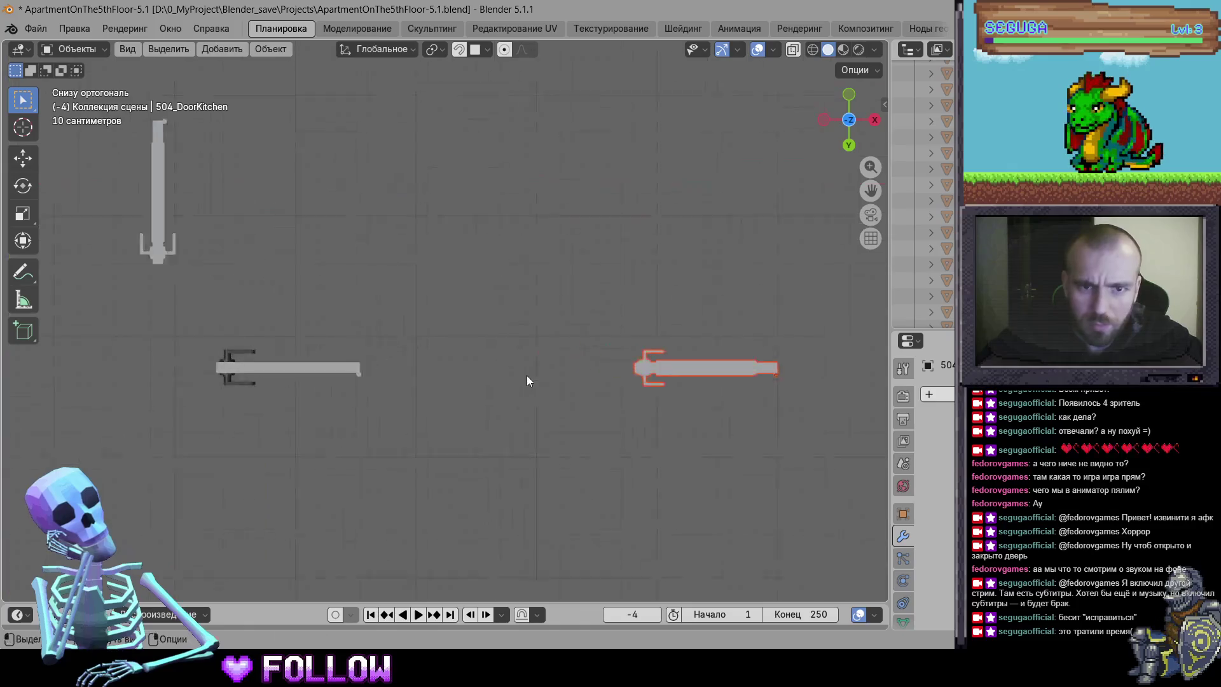
drag(261, 399, 267, 397)
scroll(441, 409, up, 3)
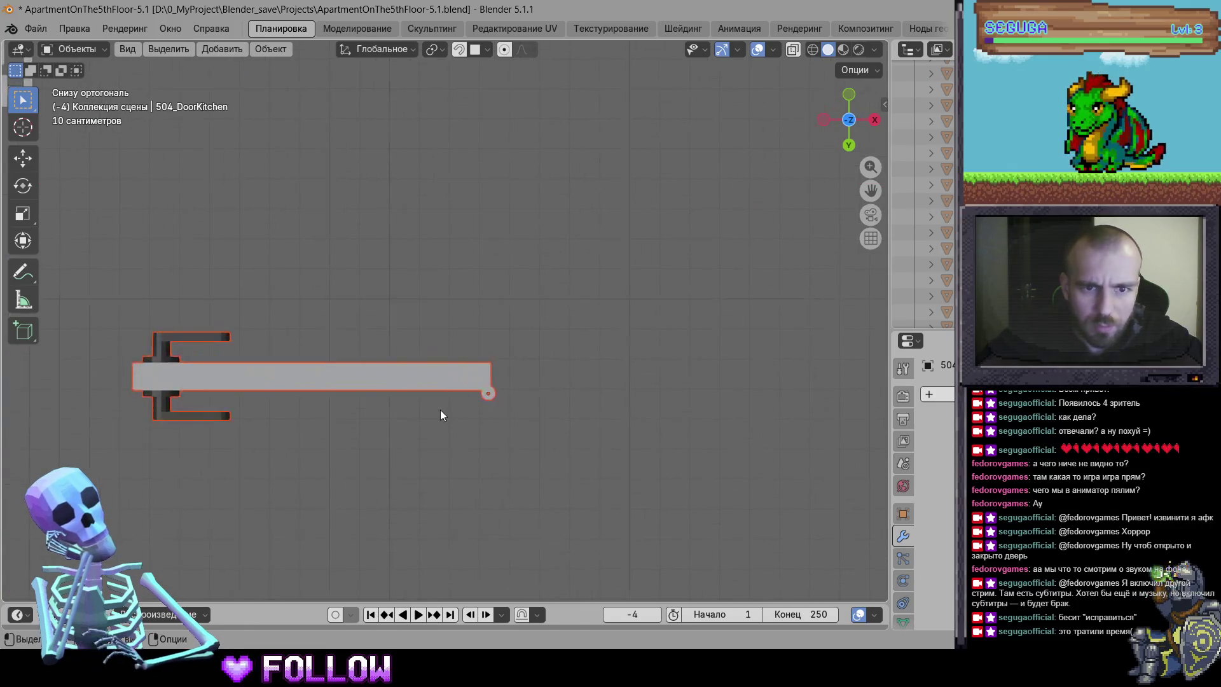
scroll(404, 319, down, 3)
Box-select the remaining vertical and horizontal door arrows, four-arrow group by group
drag(369, 204, 560, 348)
key(KP_Decimal)
scroll(538, 356, down, 6)
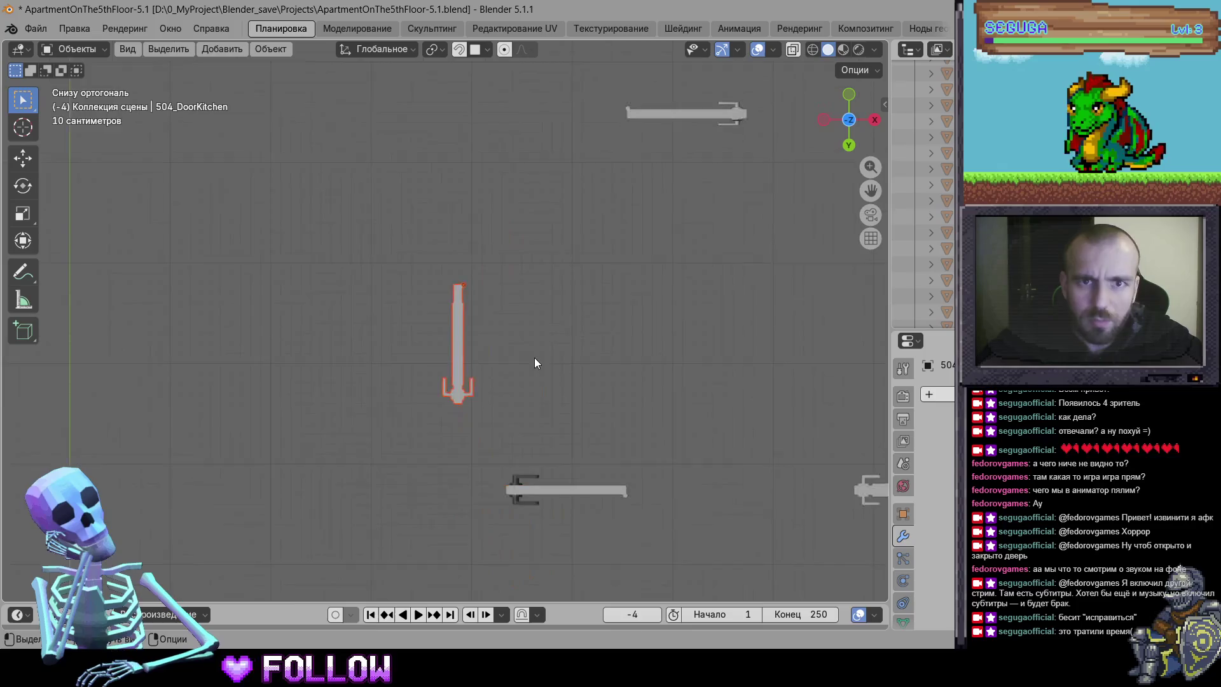
mouse_move(297, 251)
mouse_down()
mouse_move(521, 430)
mouse_move(521, 391)
mouse_up()
scroll(521, 391, up, 3)
scroll(522, 390, down, 3)
drag(328, 186, 559, 287)
scroll(605, 373, up, 4)
scroll(604, 373, up, 2)
scroll(604, 373, down, 5)
drag(294, 234, 624, 420)
scroll(697, 423, up, 4)
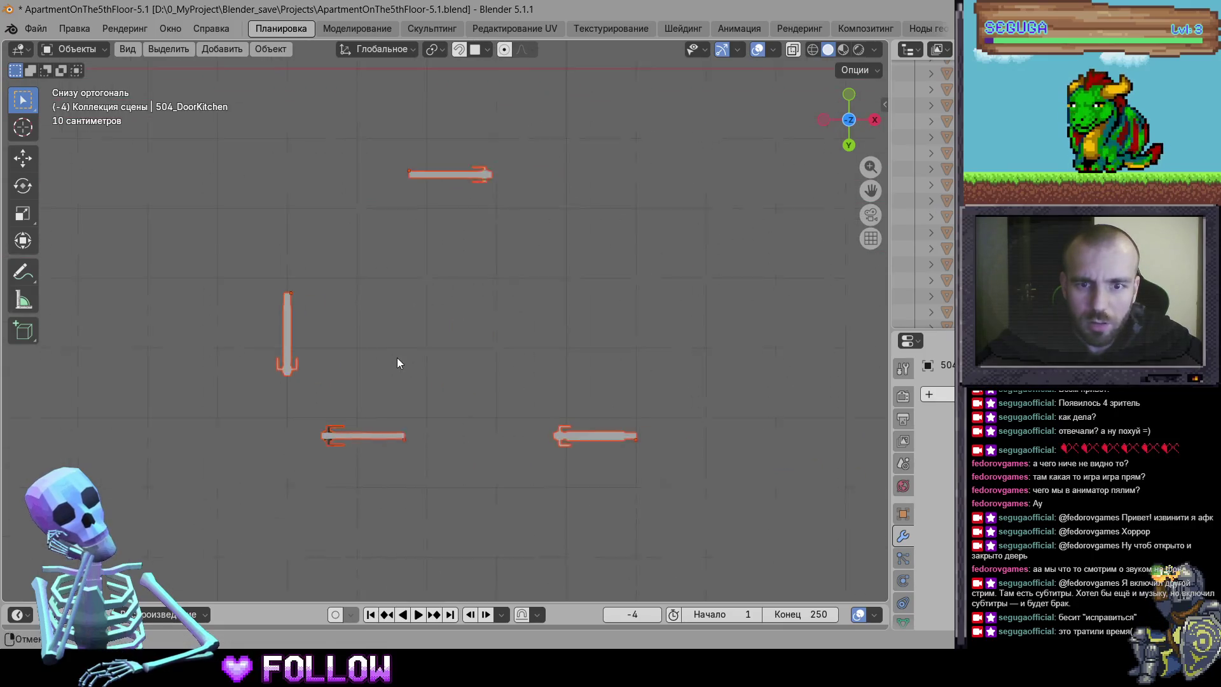
scroll(394, 351, up, 2)
scroll(339, 349, down, 4)
scroll(290, 288, left, 5)
scroll(290, 294, left, 5)
drag(333, 212, 629, 453)
scroll(540, 426, up, 5)
scroll(631, 266, down, 4)
scroll(631, 266, left, 4)
scroll(582, 341, up, 3)
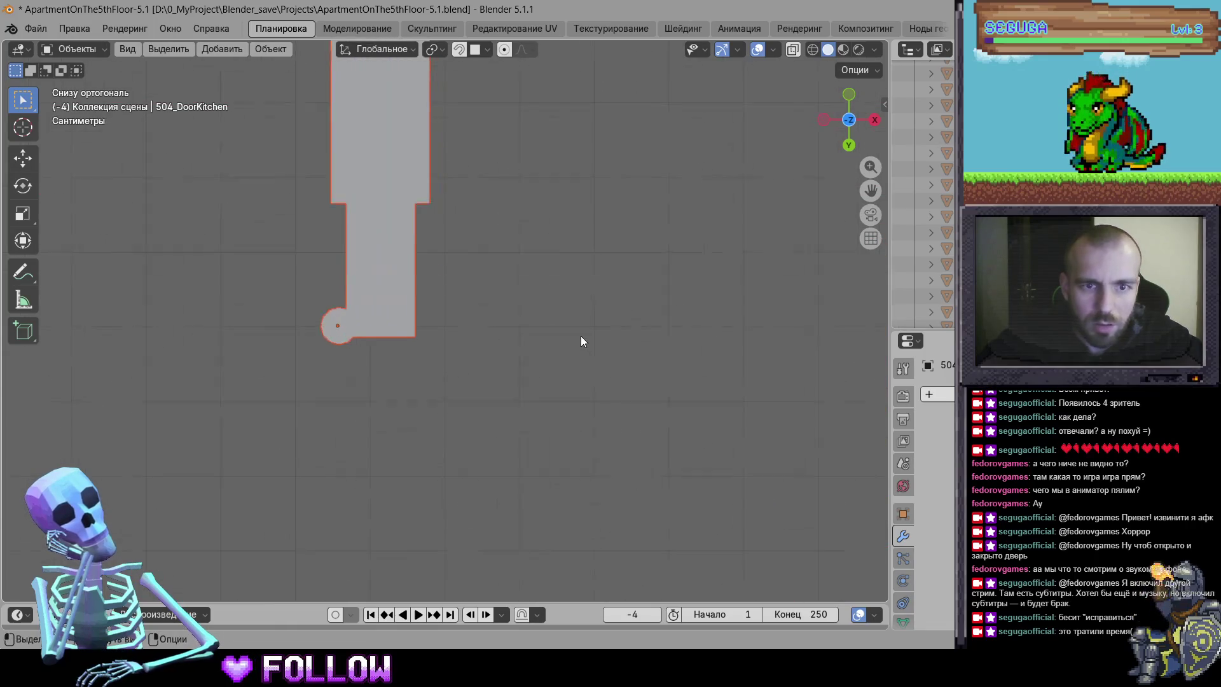
scroll(485, 346, up, 2)
scroll(624, 398, down, 3)
scroll(580, 369, up, 5)
scroll(580, 369, down, 3)
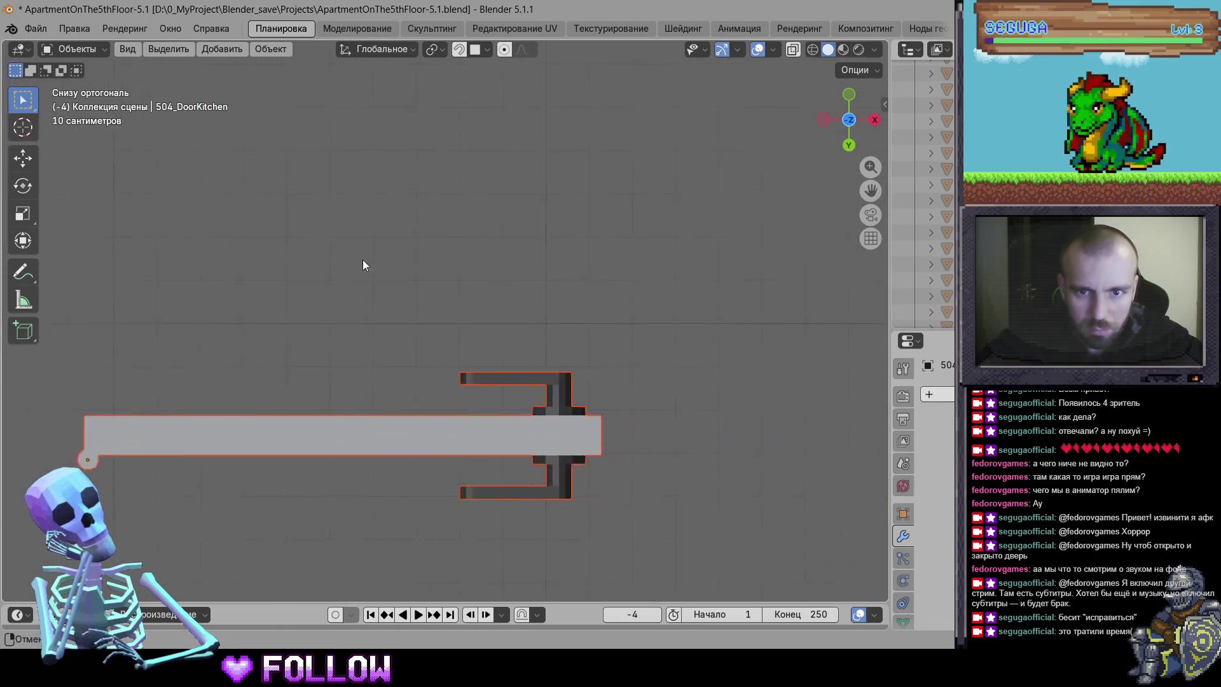
scroll(363, 259, right, 2)
scroll(237, 325, down, 3)
scroll(455, 416, up, 4)
scroll(453, 457, up, 6)
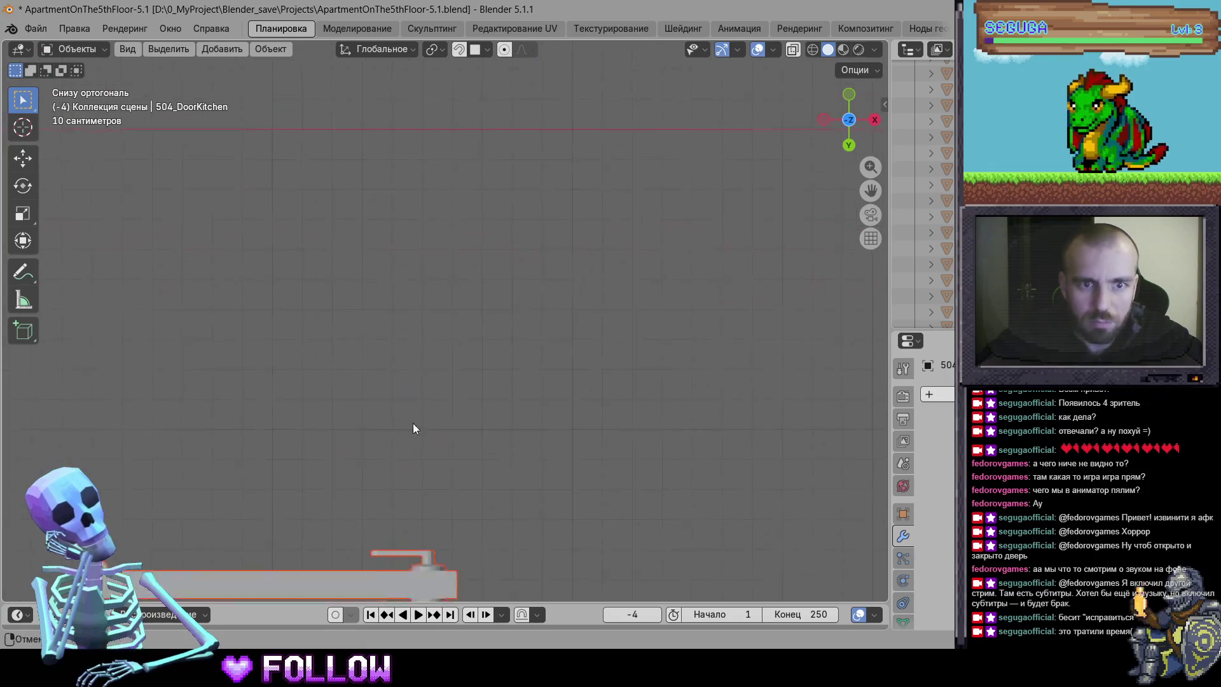
scroll(490, 360, down, 4)
scroll(541, 375, down, 5)
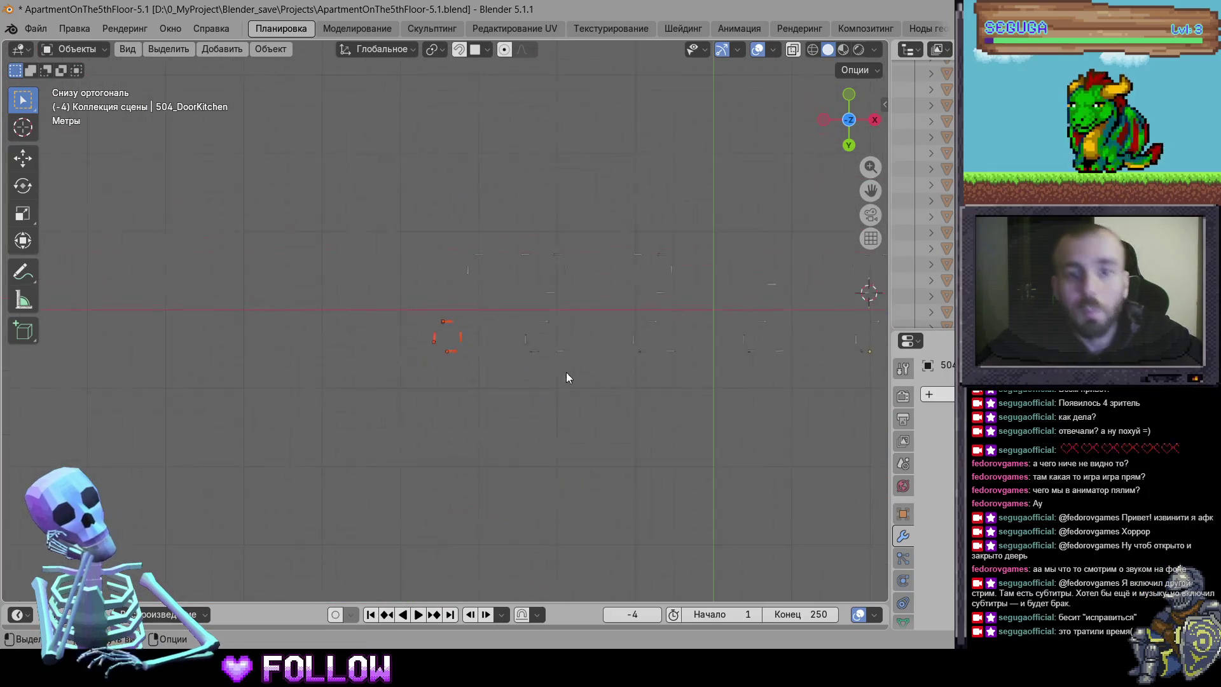
Select every door across the layout and orbit to view them in perspective
mouse_move(670, 445)
mouse_down()
mouse_move(49, 208)
mouse_move(48, 191)
mouse_up()
scroll(566, 407, up, 8)
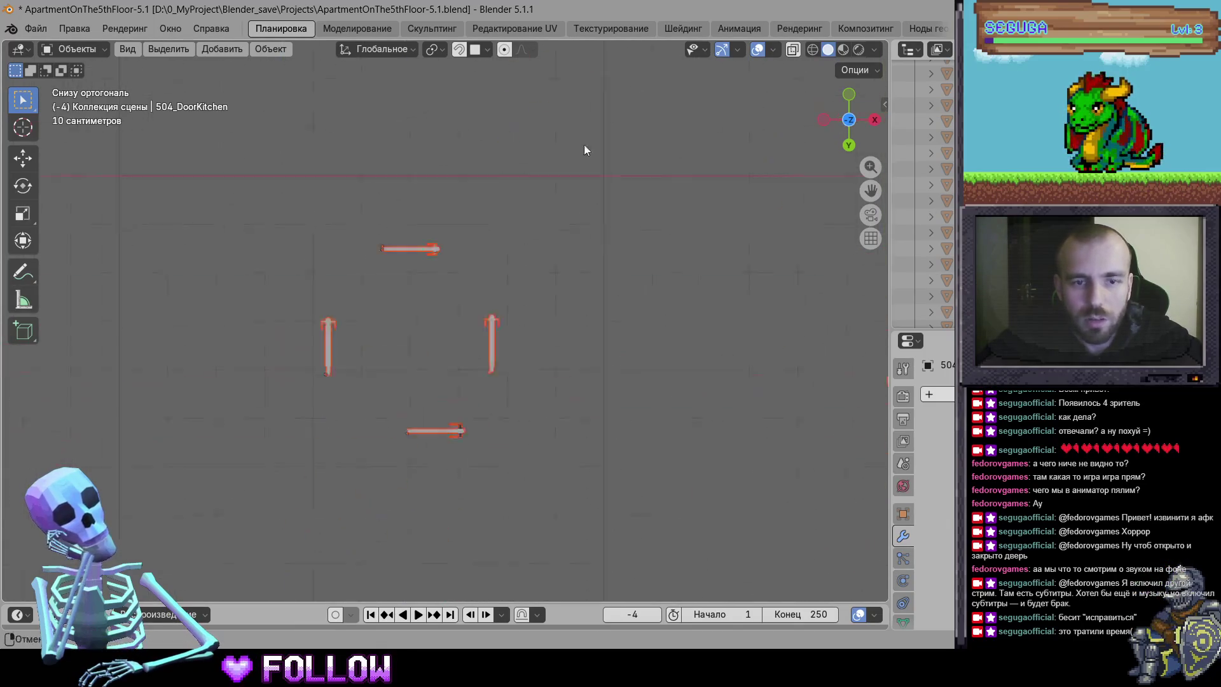
scroll(575, 337, up, 6)
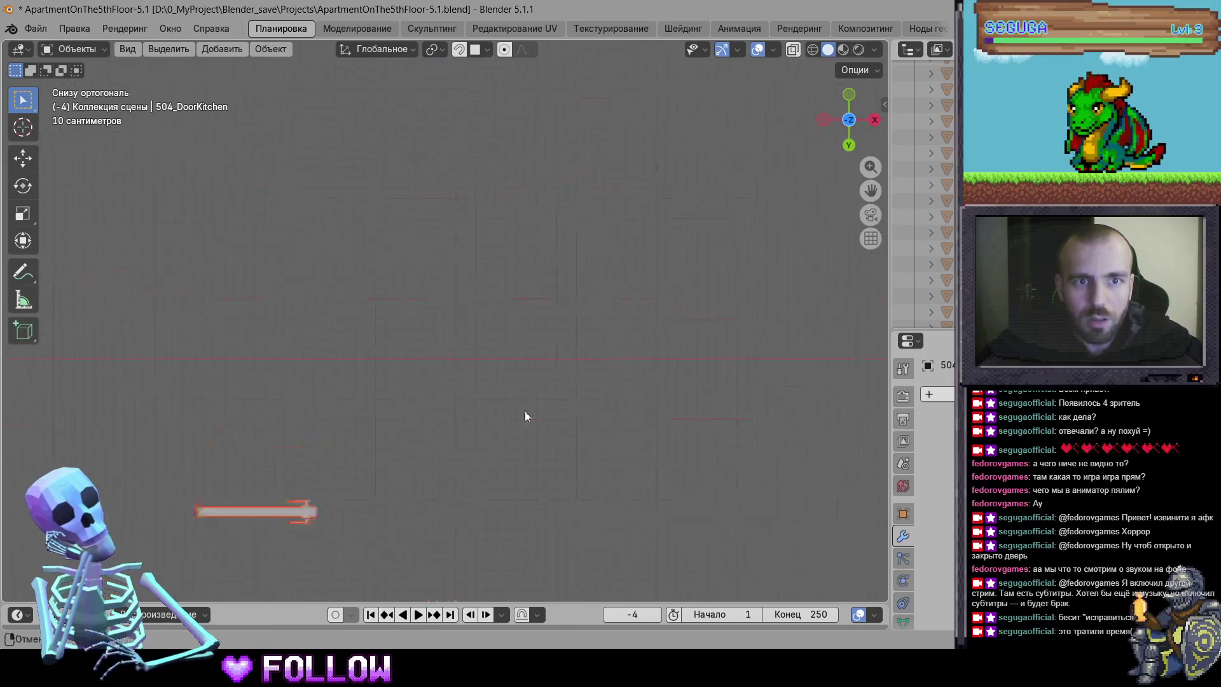
scroll(493, 308, down, 6)
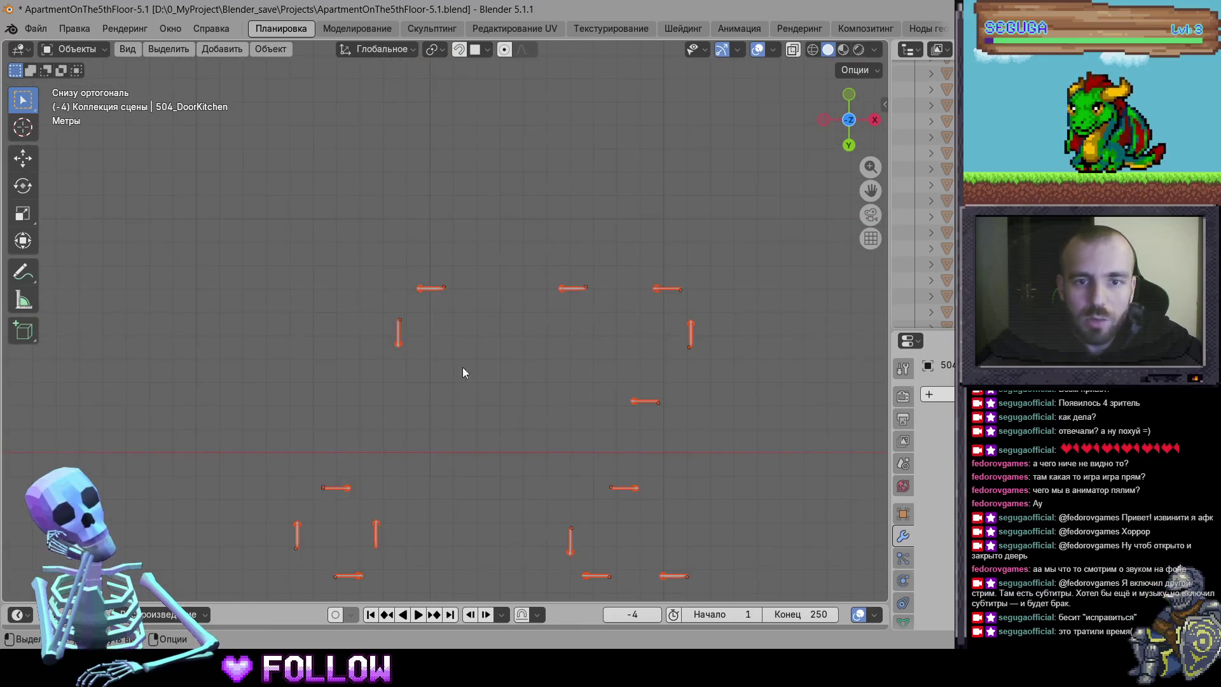
scroll(503, 331, down, 3)
scroll(414, 294, up, 3)
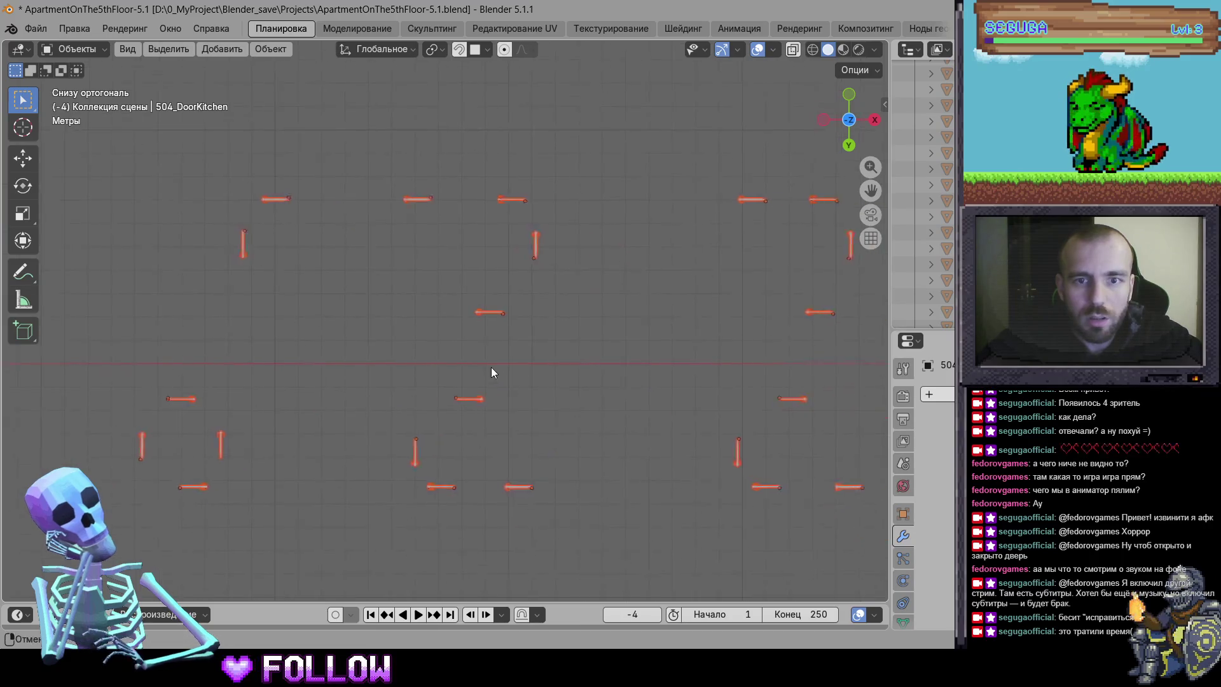
scroll(546, 341, down, 4)
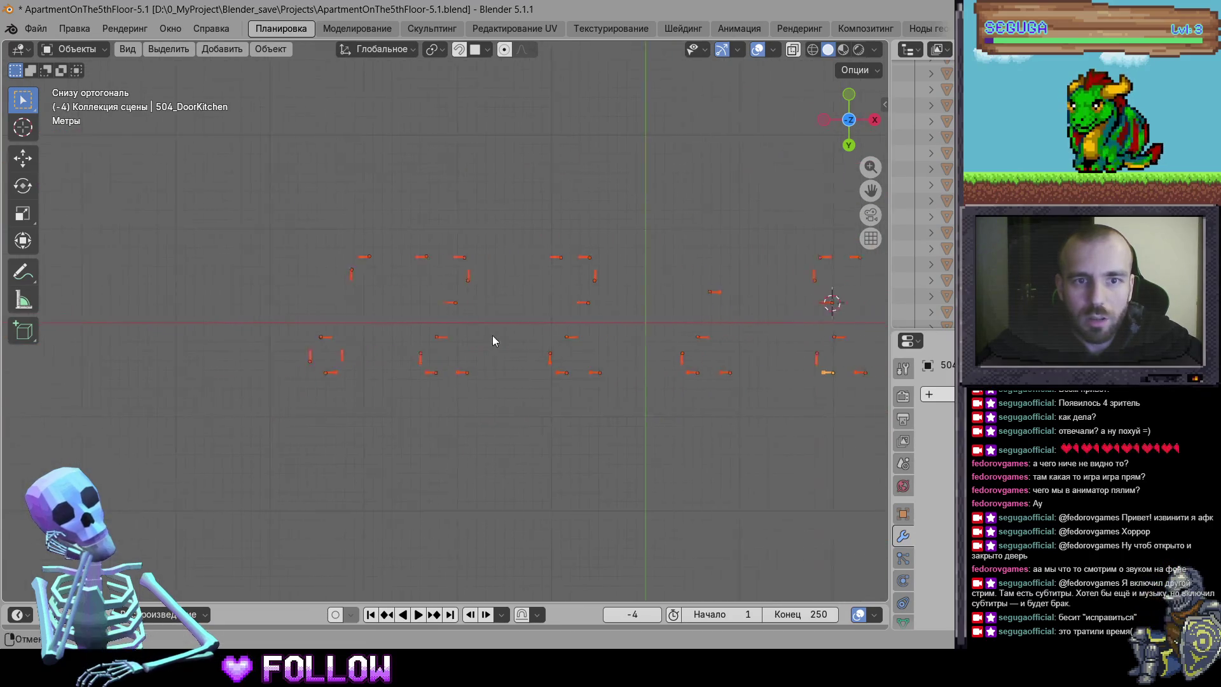
scroll(290, 328, right, 3)
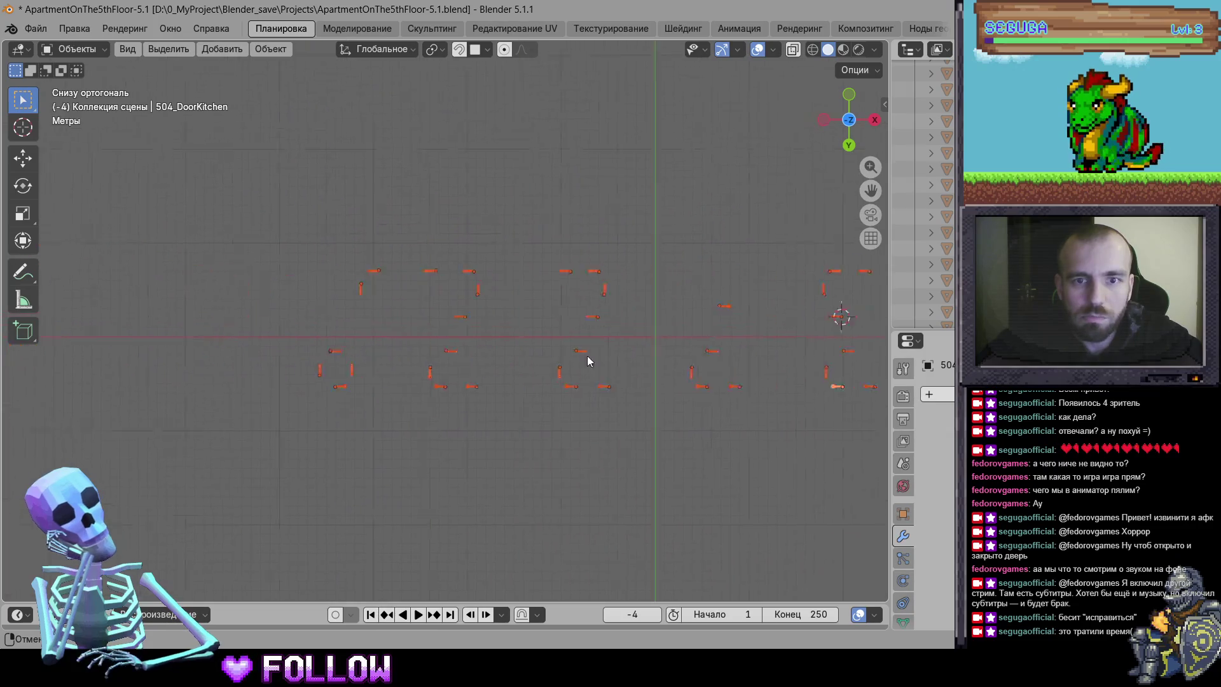
scroll(651, 360, up, 4)
mouse_move(579, 374)
mouse_down()
mouse_move(470, 401)
mouse_move(593, 355)
mouse_move(509, 259)
mouse_move(501, 81)
mouse_move(700, 102)
mouse_up()
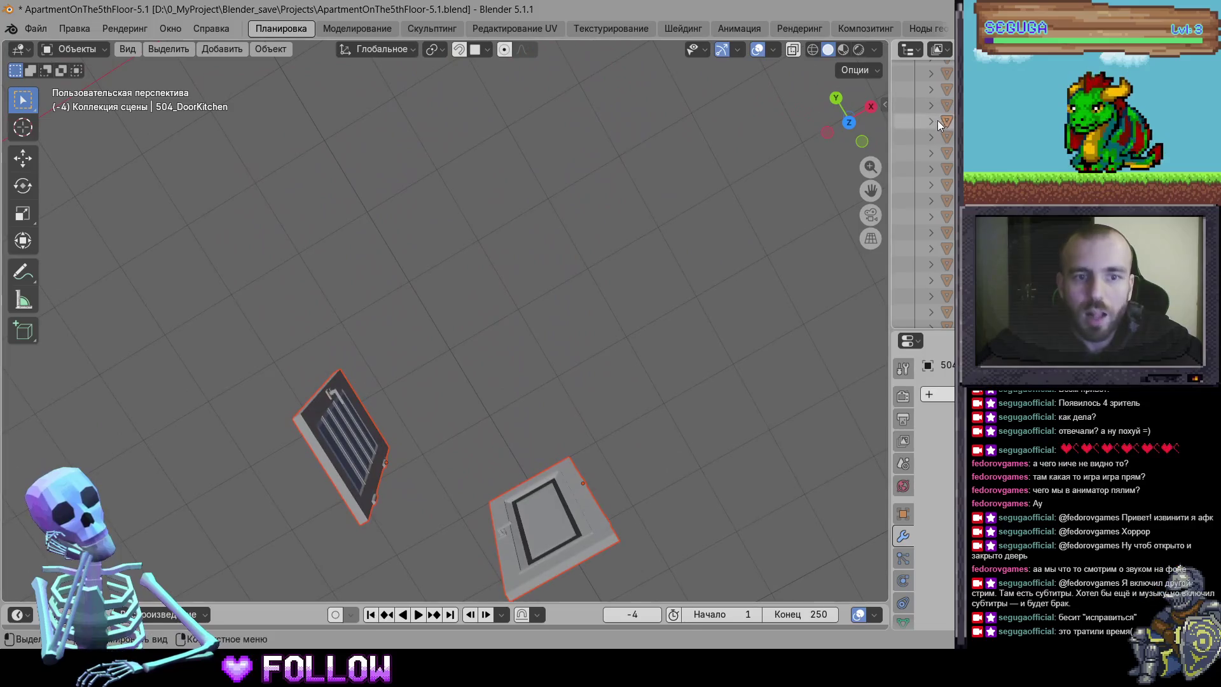
Switch to top view over the doors and orbit back into perspective
click(849, 123)
scroll(578, 369, down, 4)
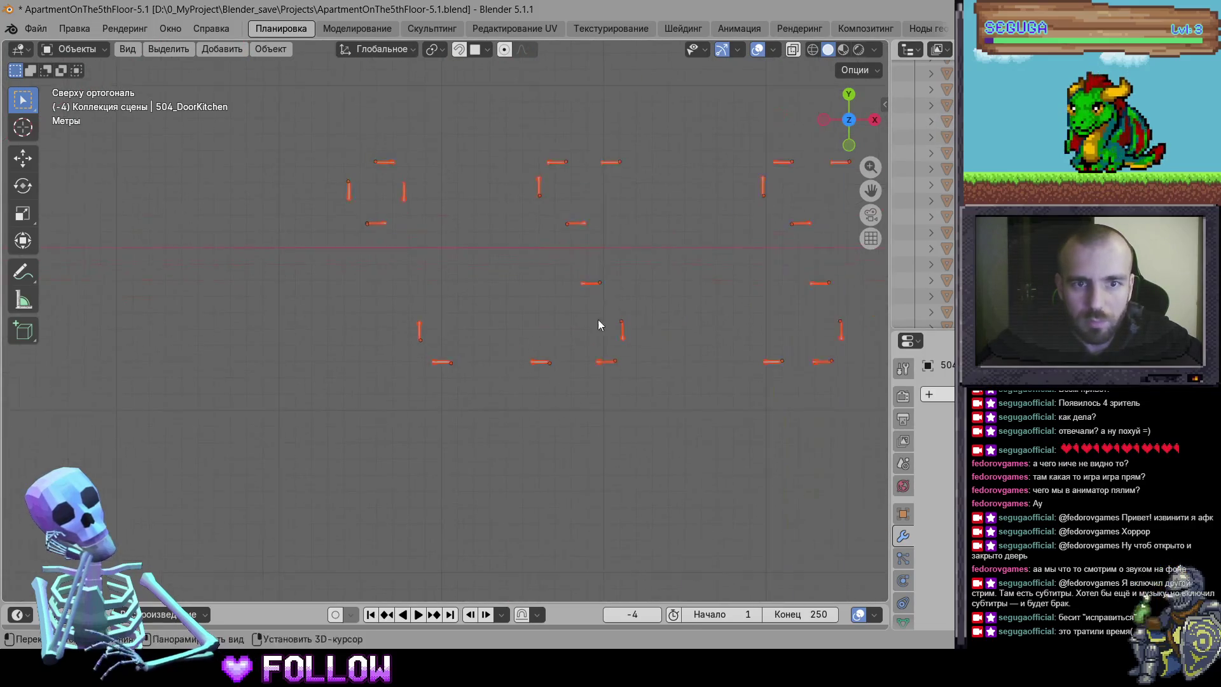
drag(598, 326, 413, 389)
scroll(614, 377, right, 2)
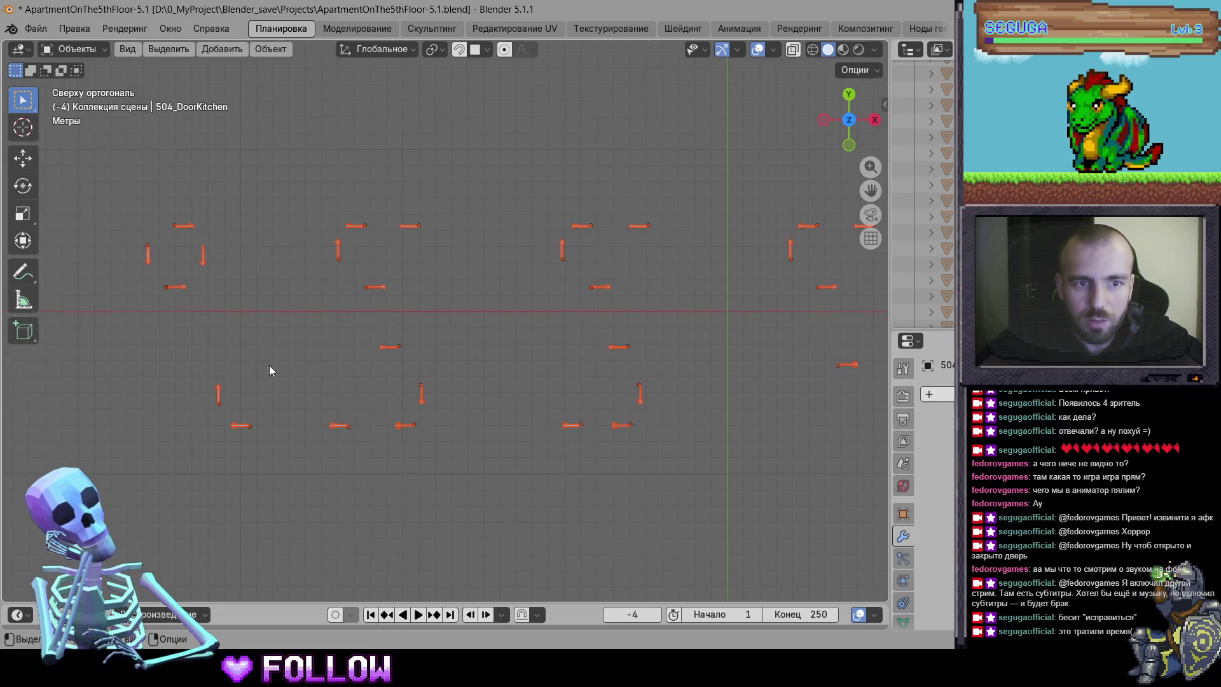
scroll(342, 416, down, 1)
mouse_move(342, 416)
mouse_down()
mouse_move(324, 418)
mouse_move(415, 391)
mouse_up()
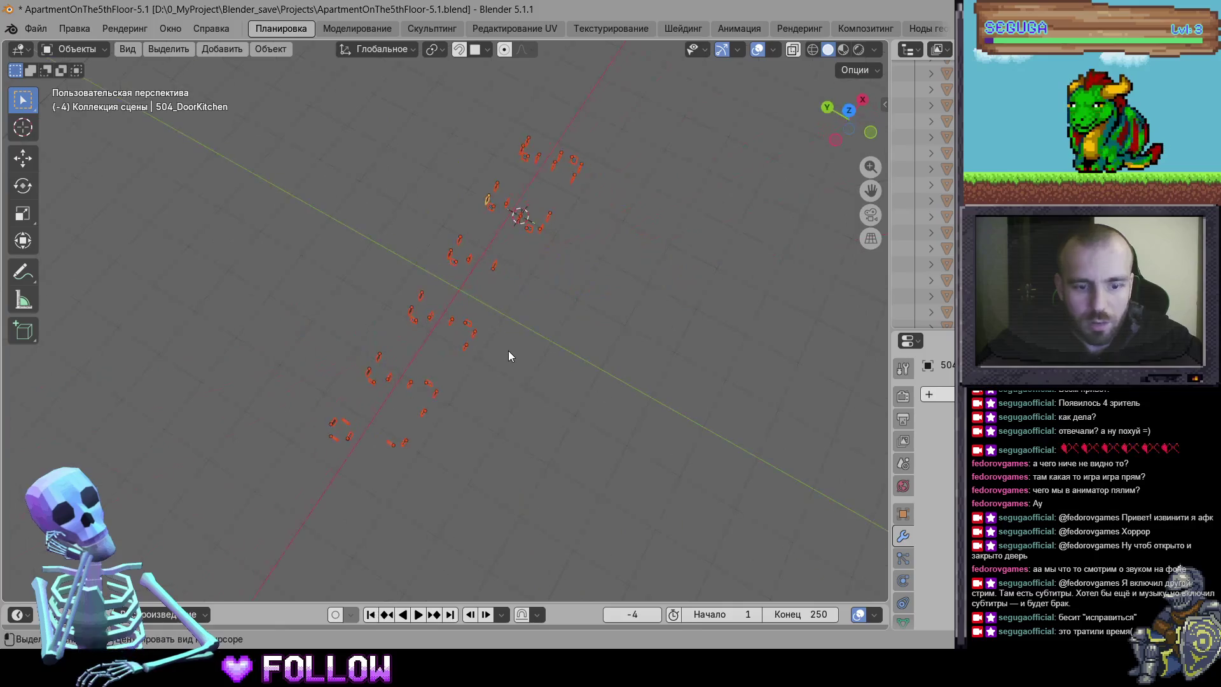
Unhide all hidden apartment objects with Alt+H and orbit around the scattered doors
key(alt+h)
scroll(494, 391, up, 4)
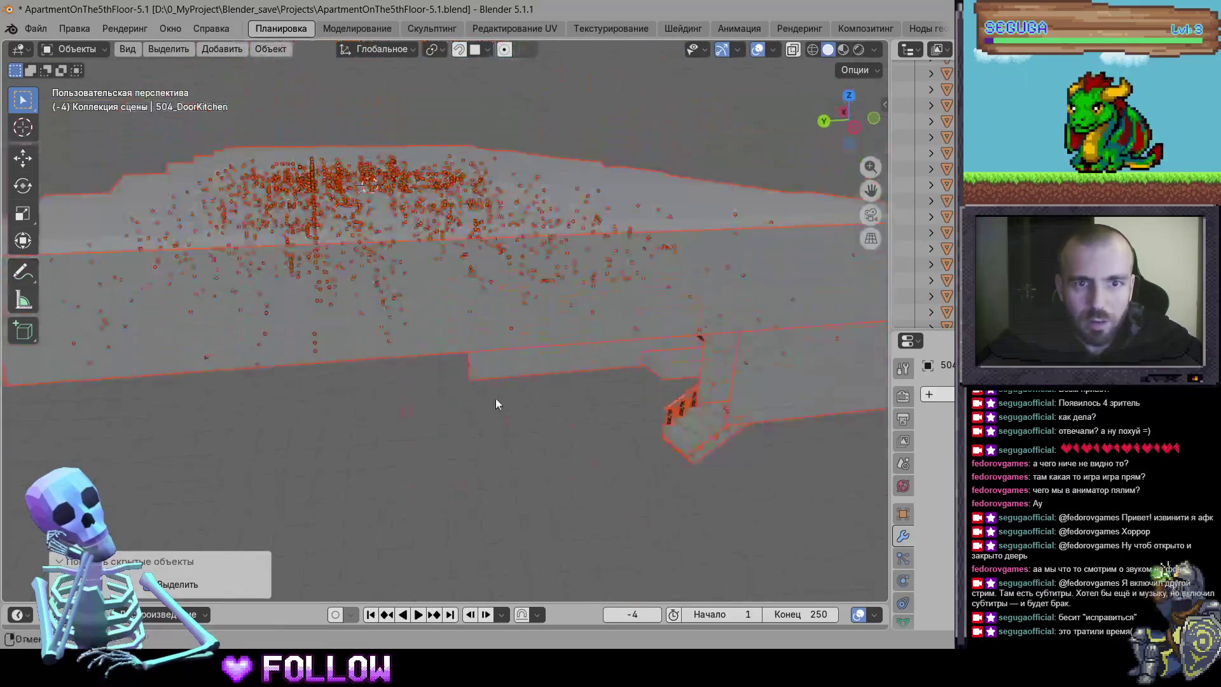
scroll(496, 395, up, 8)
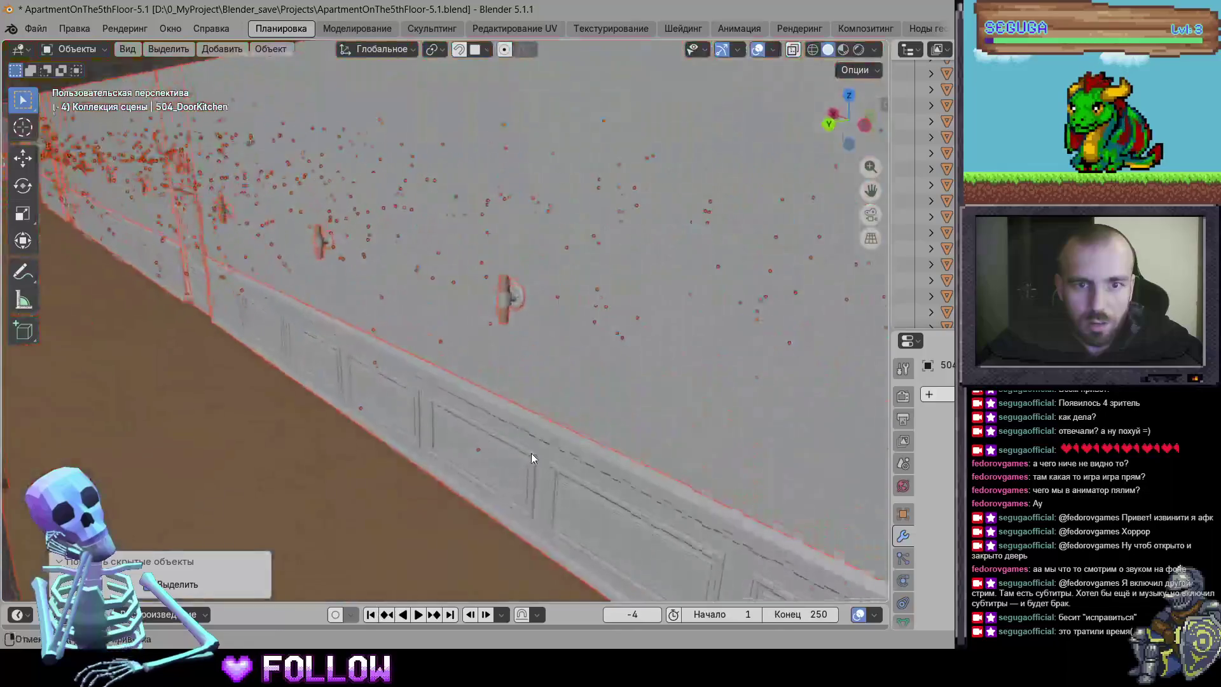
mouse_move(531, 453)
mouse_down()
mouse_move(486, 452)
mouse_move(458, 398)
mouse_move(532, 443)
mouse_move(590, 423)
mouse_move(528, 408)
mouse_move(562, 430)
mouse_move(423, 346)
mouse_move(685, 436)
mouse_move(563, 239)
mouse_up()
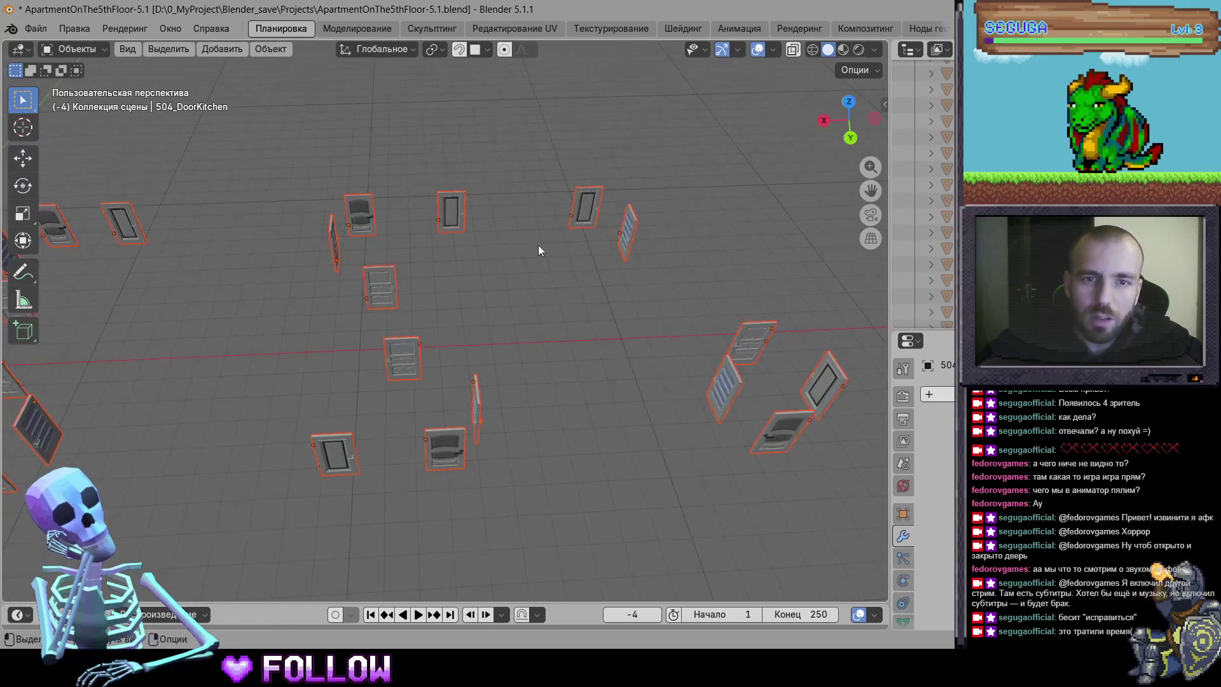
drag(395, 324, 568, 301)
drag(314, 400, 438, 302)
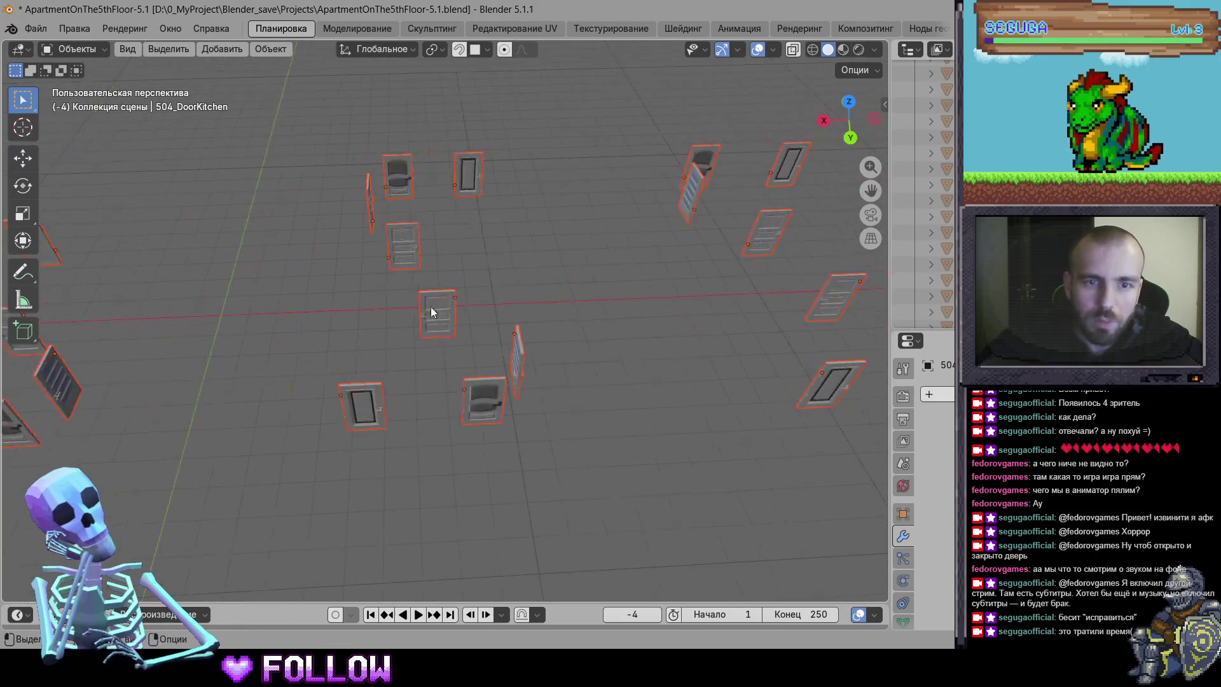
drag(469, 390, 614, 253)
drag(538, 183, 719, 218)
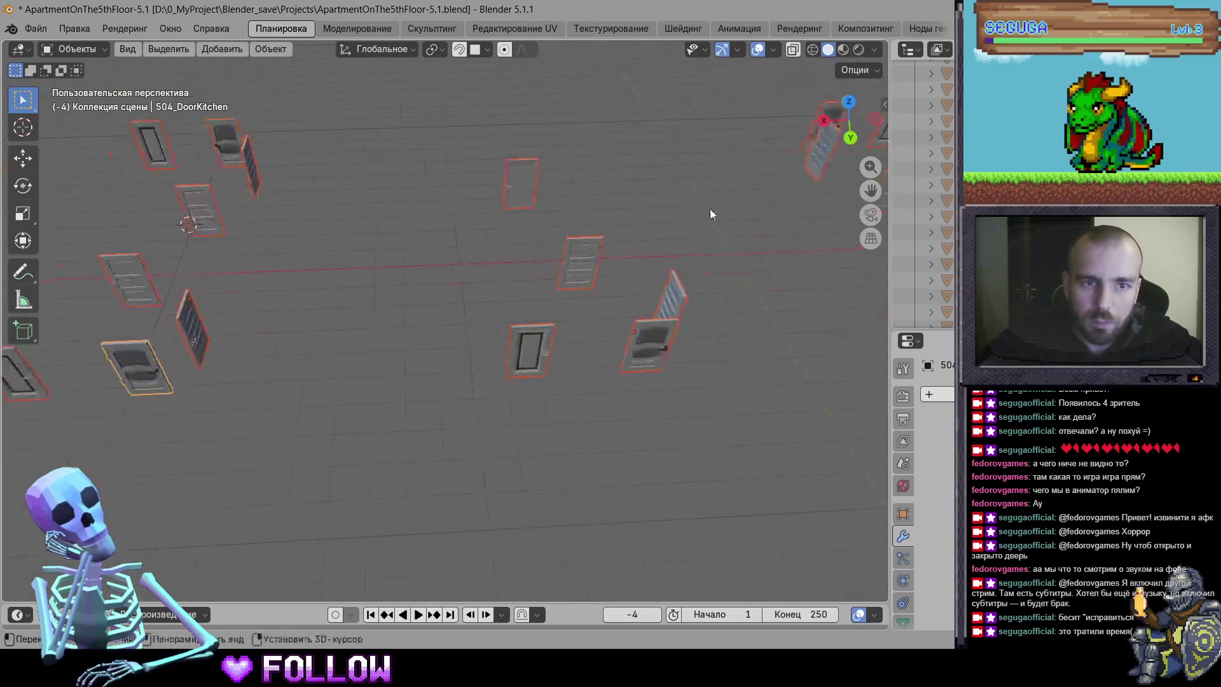
mouse_move(341, 380)
mouse_down()
mouse_move(612, 292)
mouse_move(645, 532)
mouse_up()
drag(472, 339, 441, 292)
mouse_move(500, 487)
mouse_down()
mouse_move(630, 460)
mouse_move(506, 500)
mouse_move(506, 343)
mouse_move(580, 323)
mouse_move(572, 332)
mouse_up()
key(alt+h)
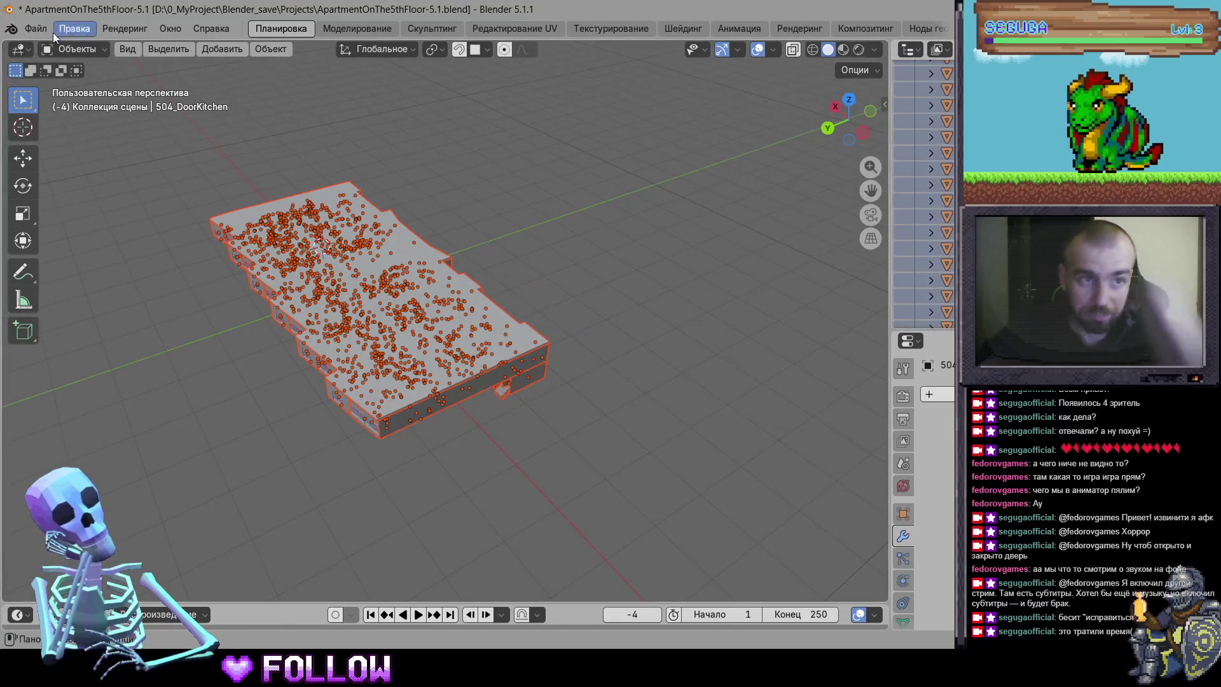
Start the File > Export > FBX (.fbx) export, then switch to Unity
click(38, 29)
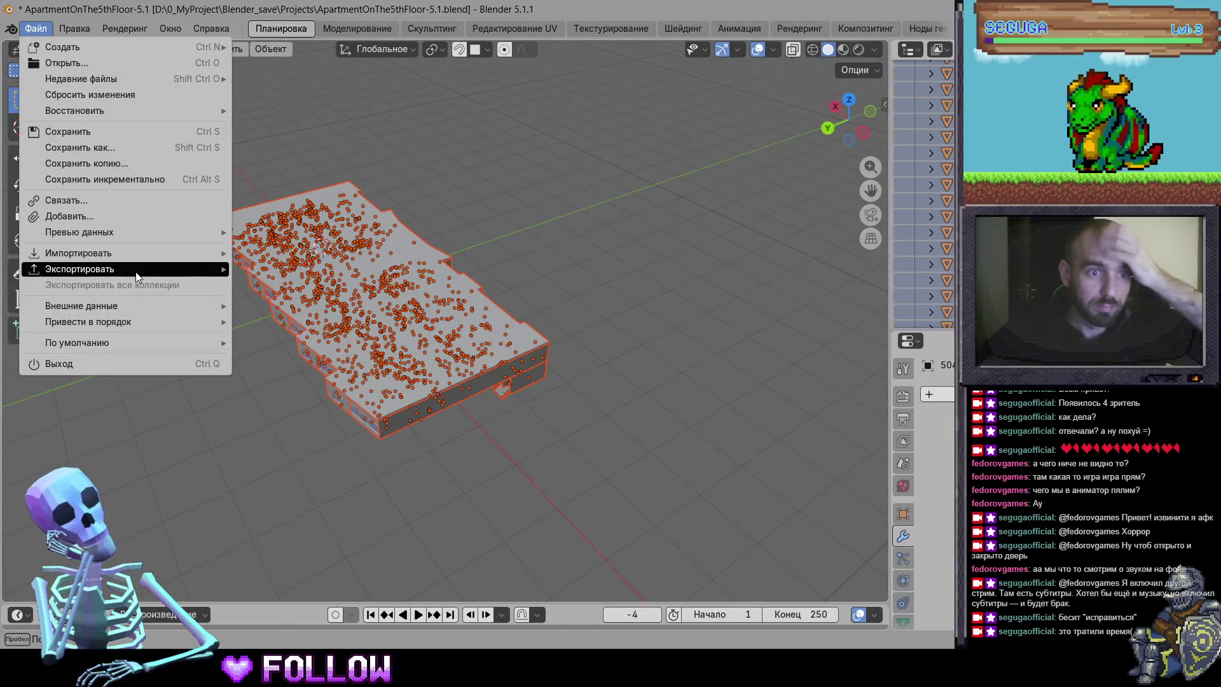
mouse_move(137, 272)
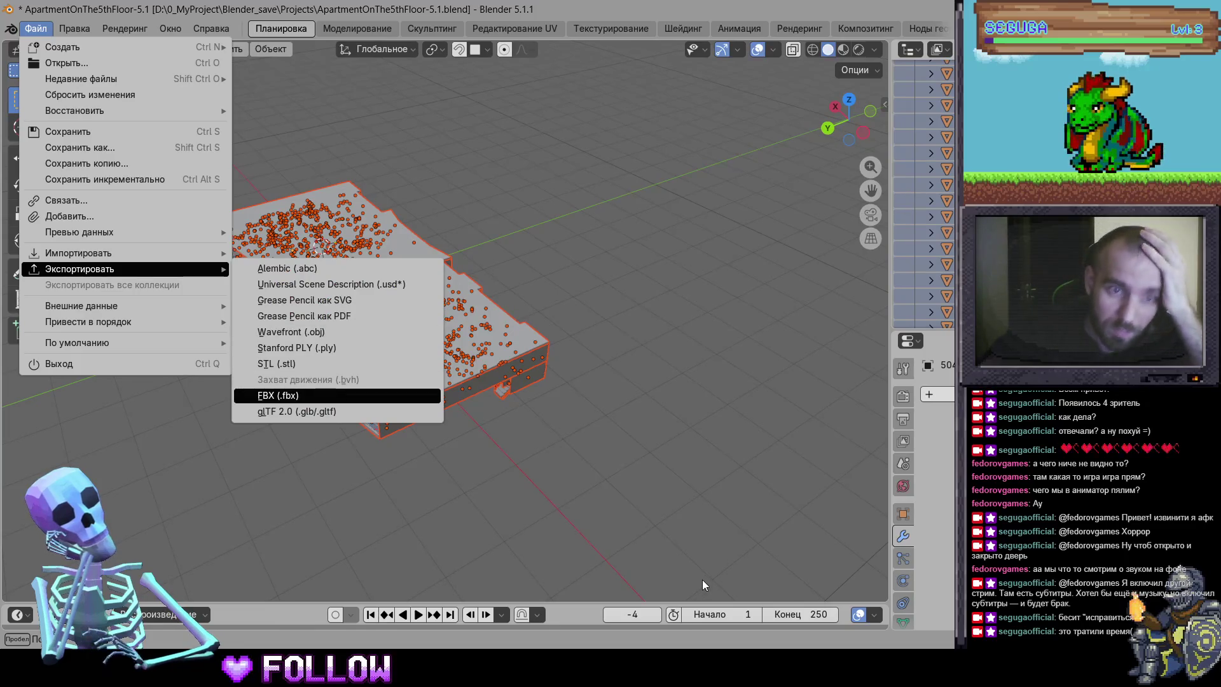
key(Return)
key(alt+Tab)
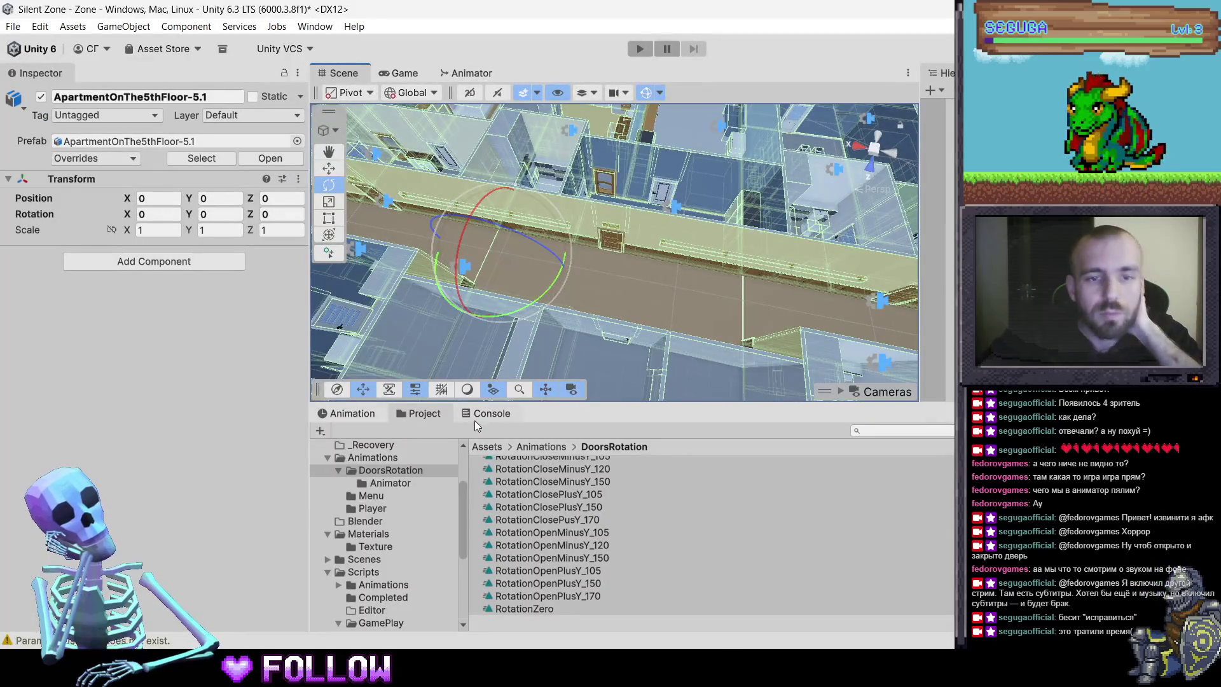
Delete ApartmentOnThe5thFloor-5.1 from Assets/3D, confirming the deletion, and return to Blender
scroll(357, 475, up, 3)
click(353, 521)
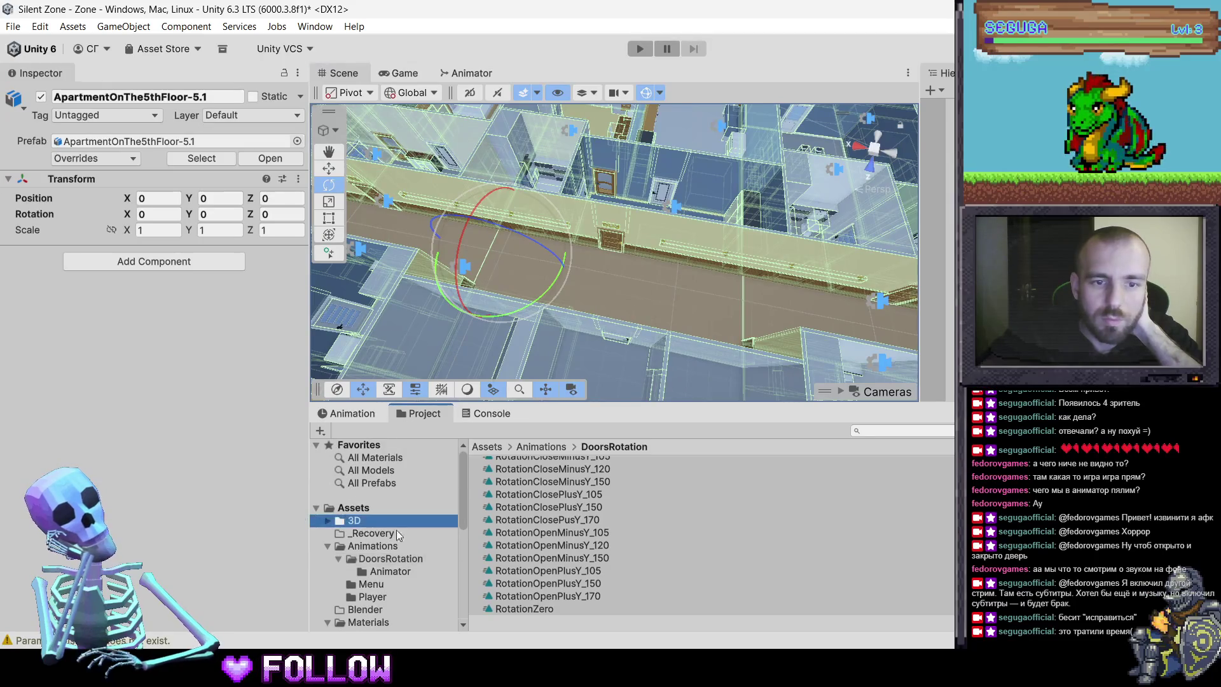
click(552, 488)
right_click(552, 488)
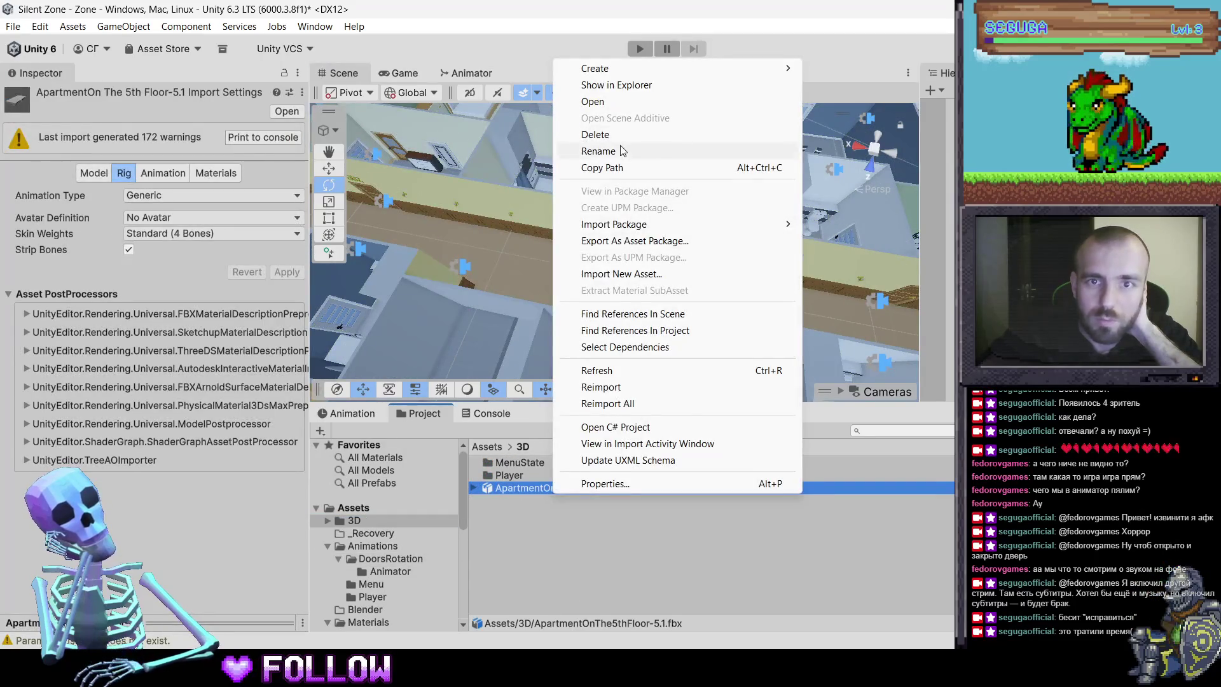
click(617, 137)
click(613, 358)
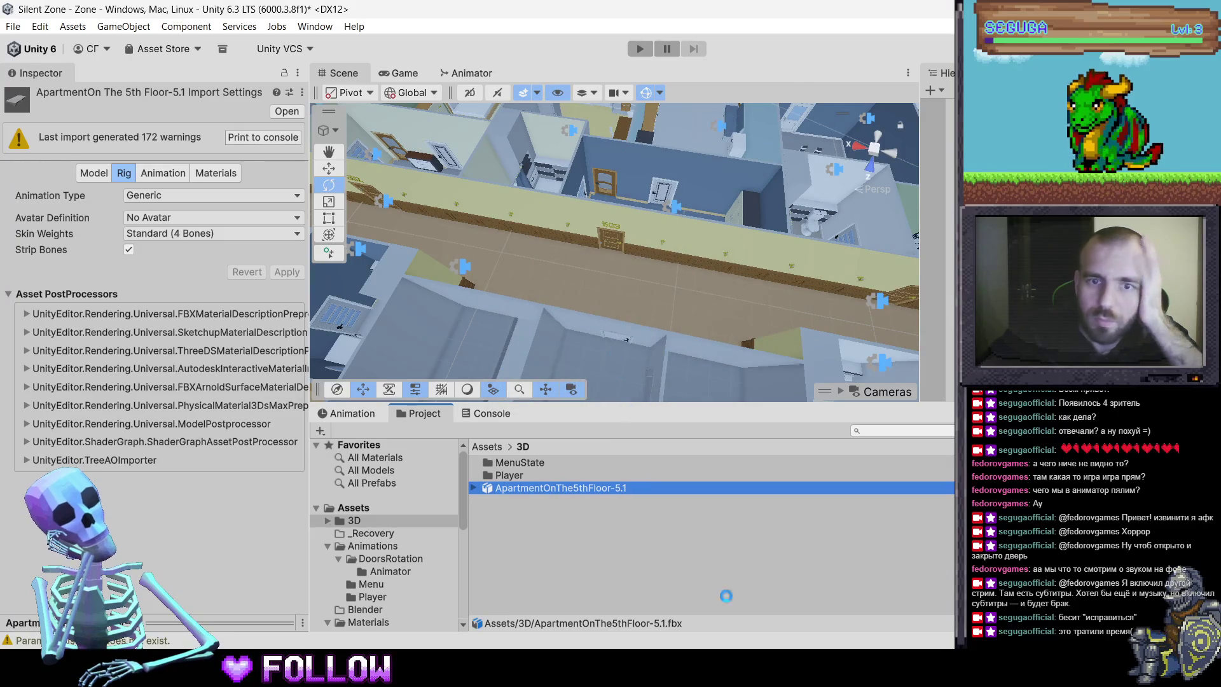
key(alt+Tab)
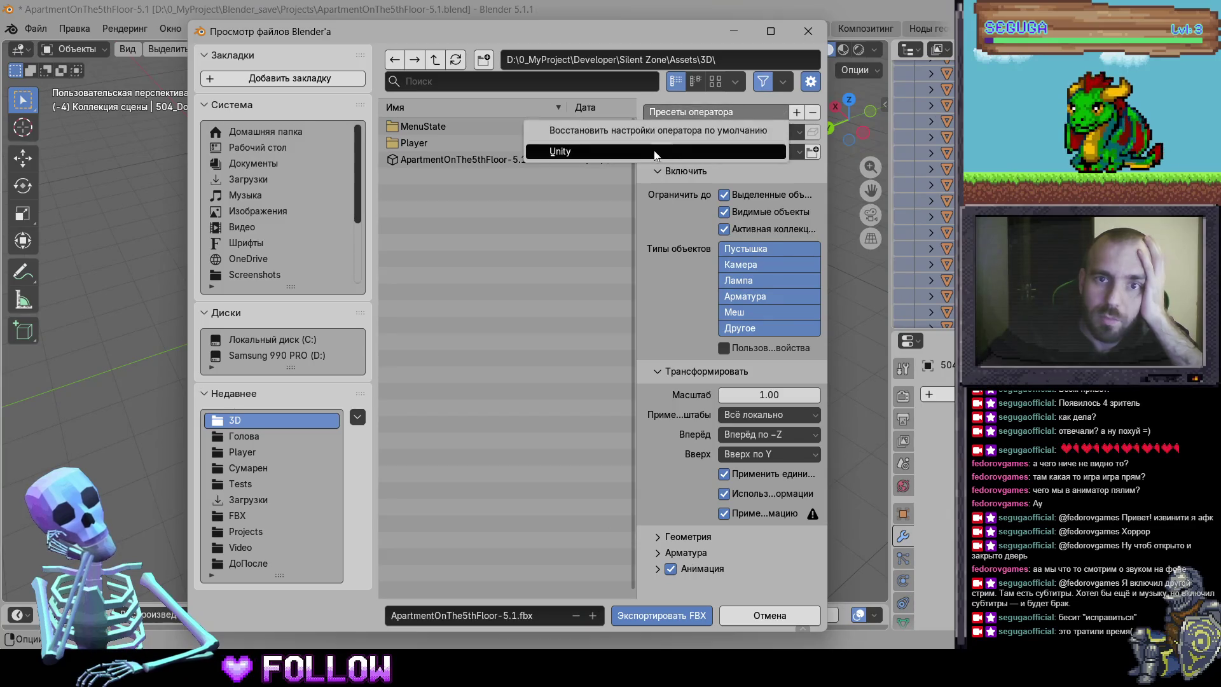
Export ApartmentOnThe5thFloor-5.1.fbx with the Unity preset, deselect everything, and quit Blender
click(657, 610)
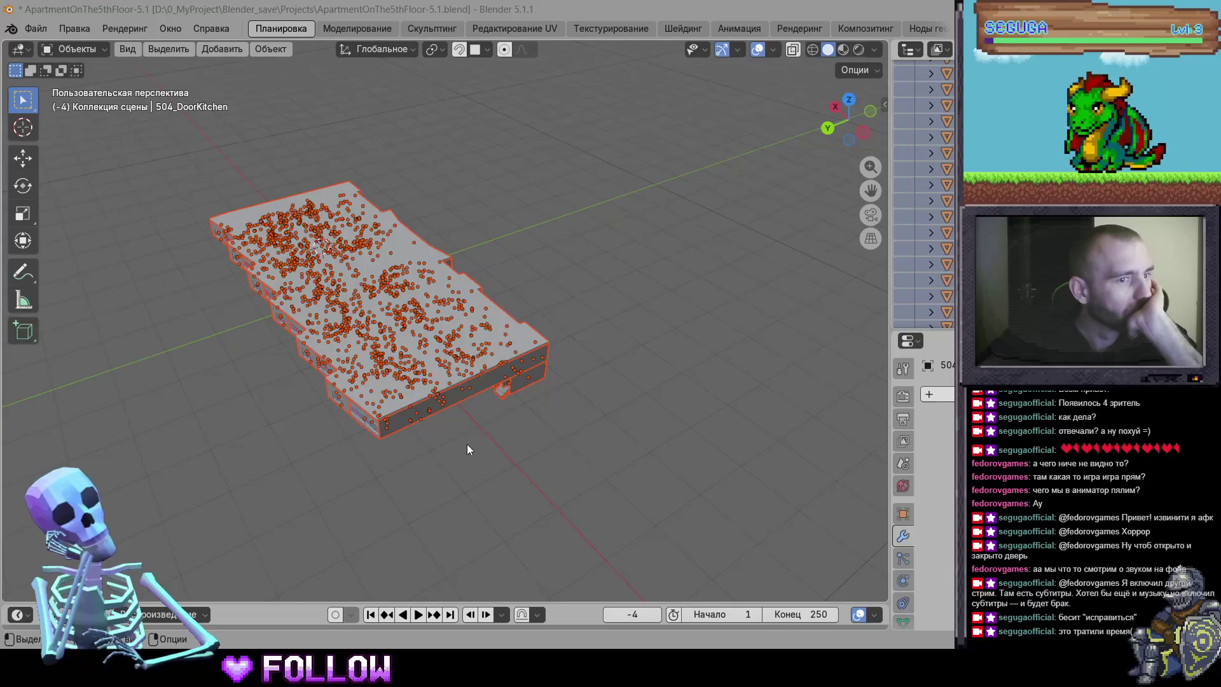
click(468, 449)
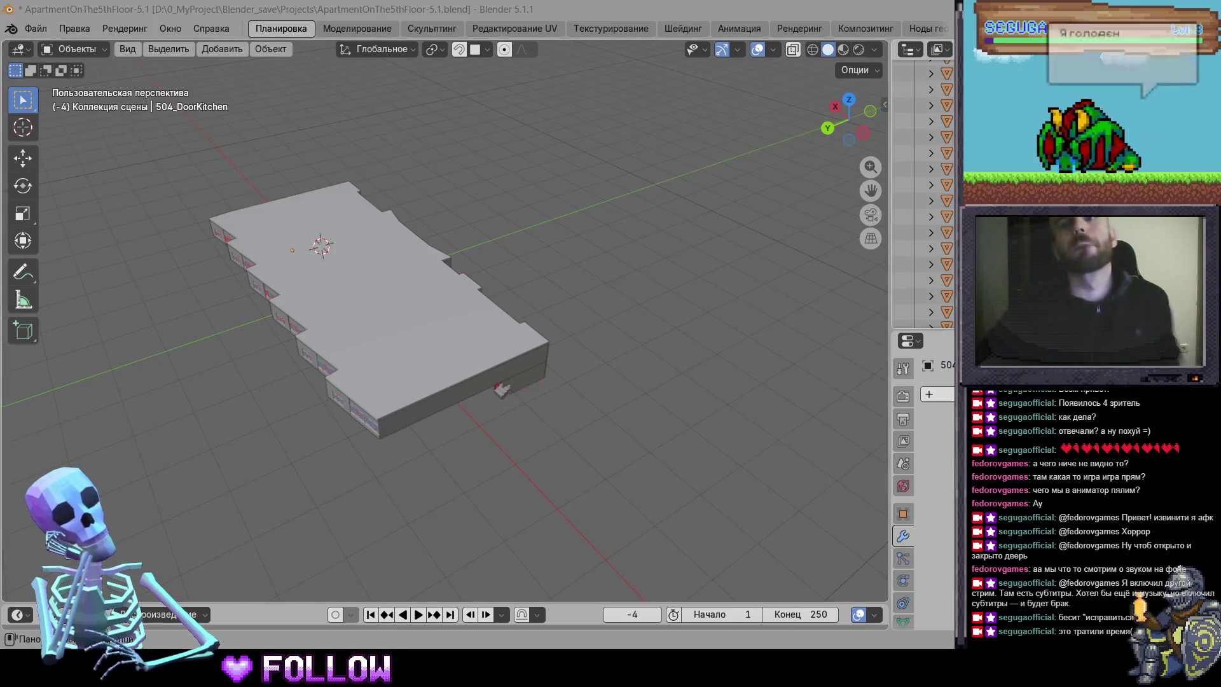
key(ctrl+q)
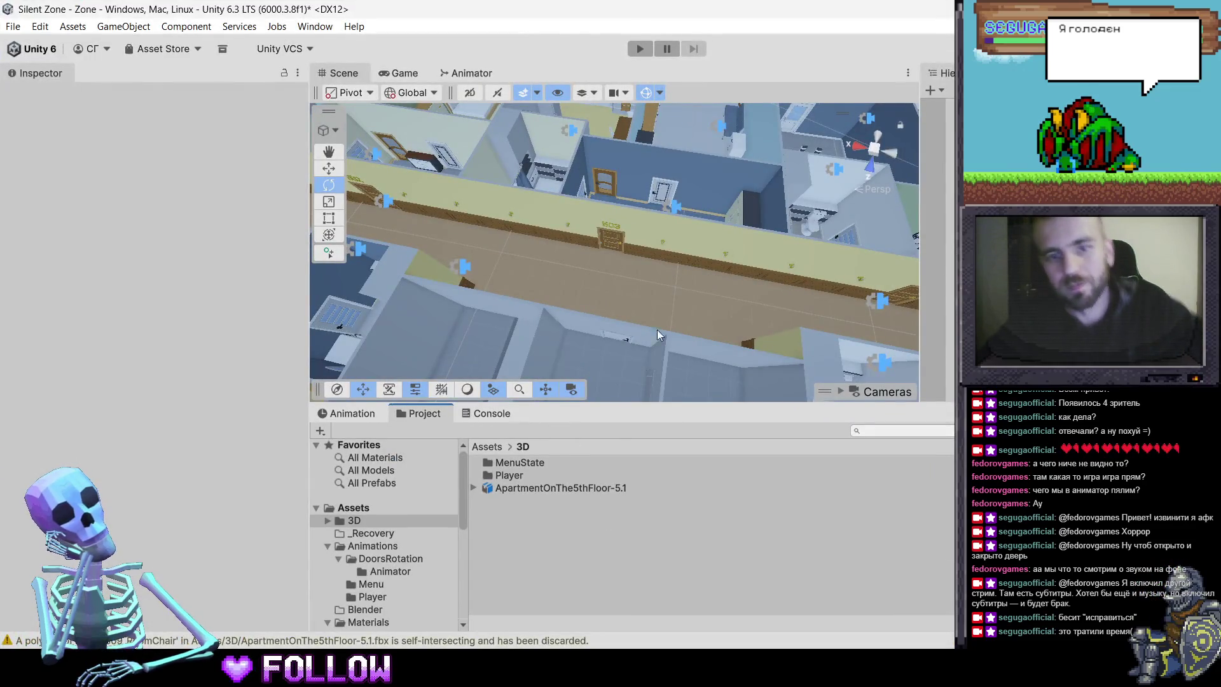
Frame door 503, zoom out over the apartment, then select 500_BathWashingDoor
click(608, 241)
click(609, 242)
key(f)
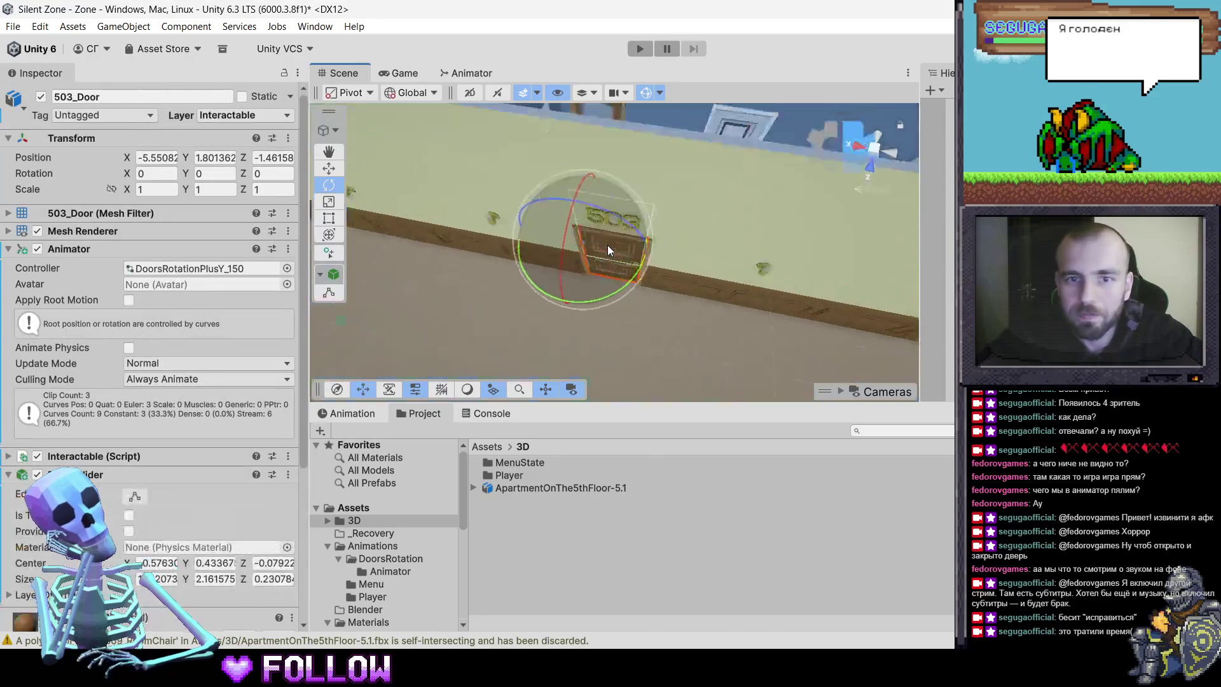
drag(657, 210, 610, 215)
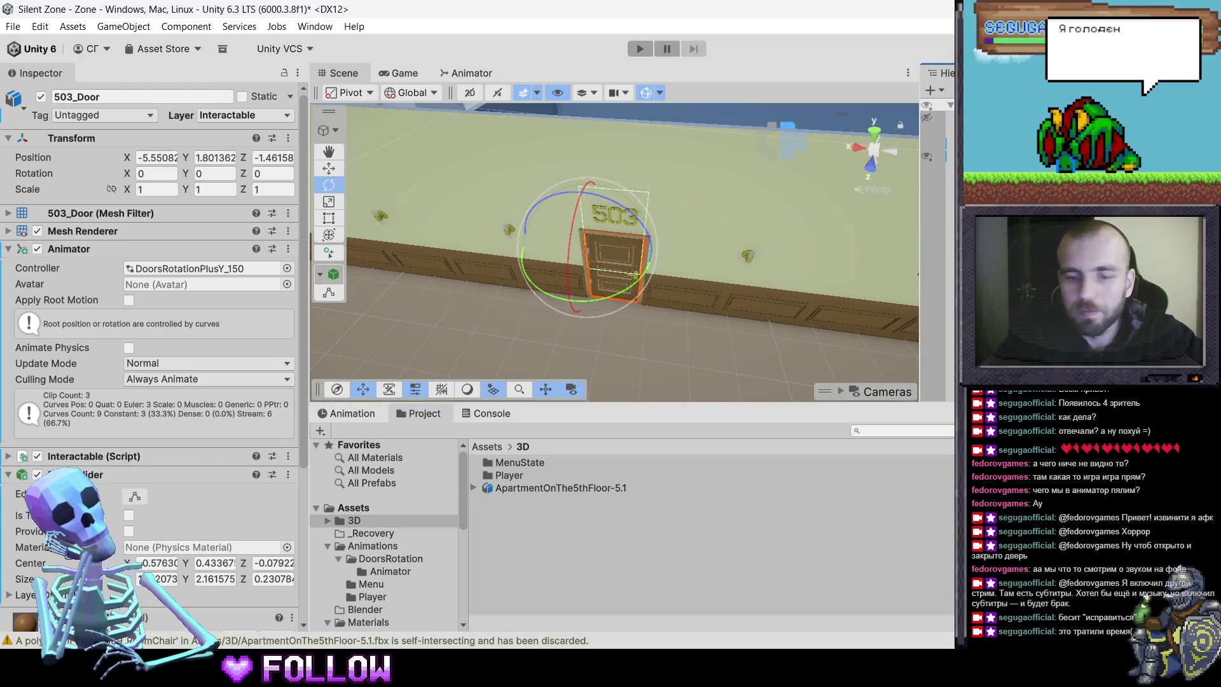
scroll(616, 260, down, 10)
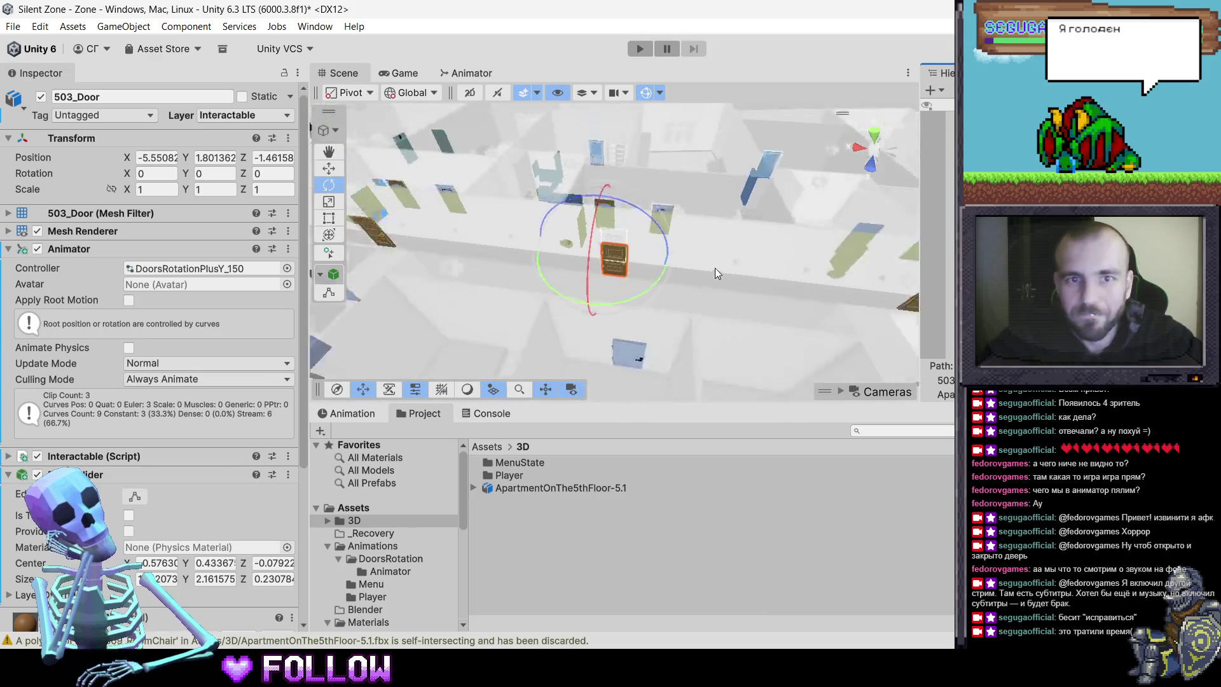
drag(616, 260, 629, 315)
click(937, 282)
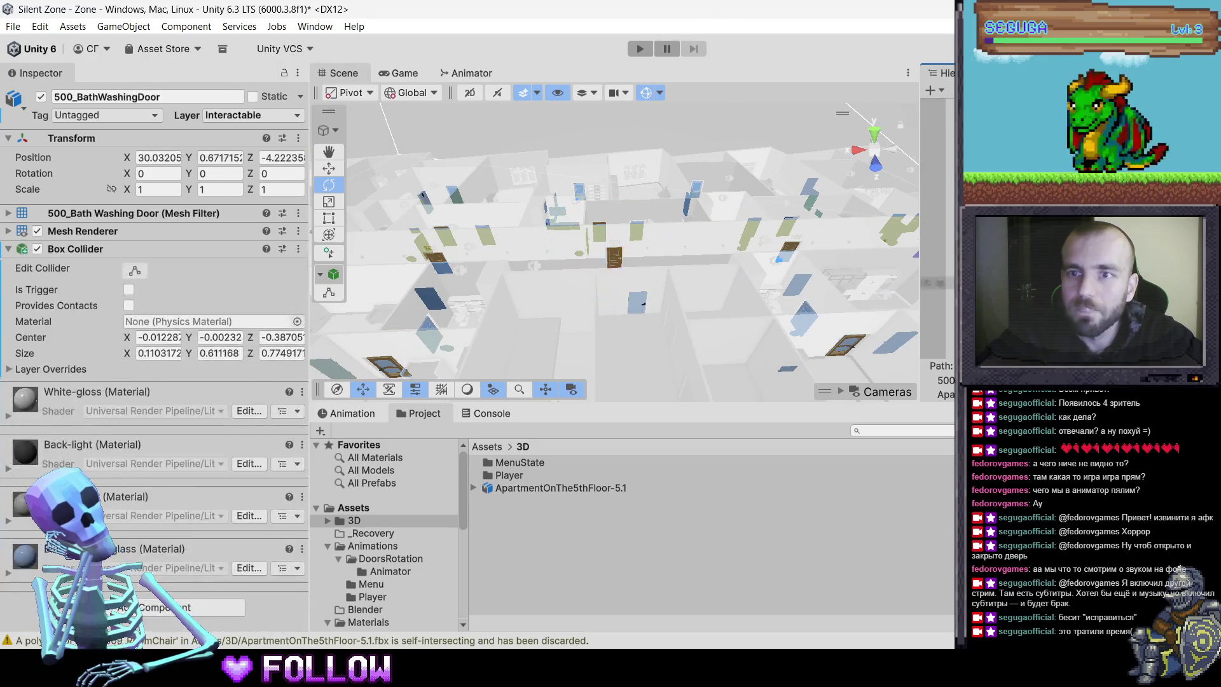
Add a Box Collider to all 109 selected doors, then remove it again
shift+click(937, 343)
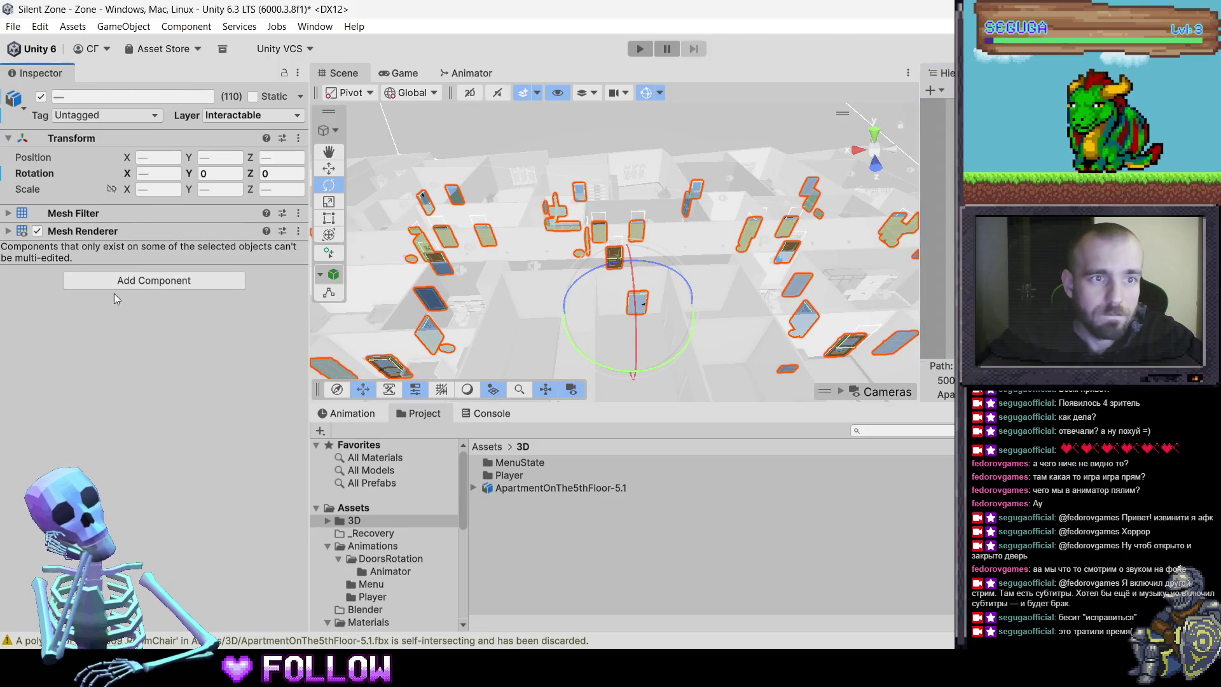
click(125, 288)
text(box)
key(Return)
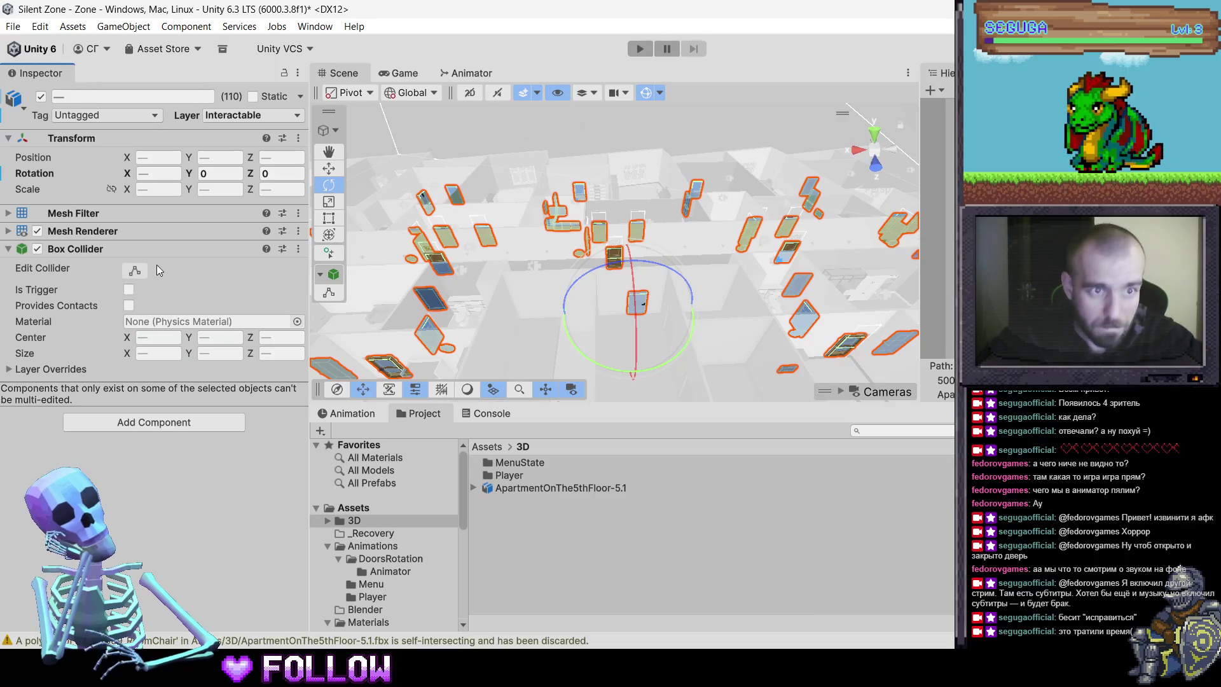
right_click(159, 249)
click(217, 316)
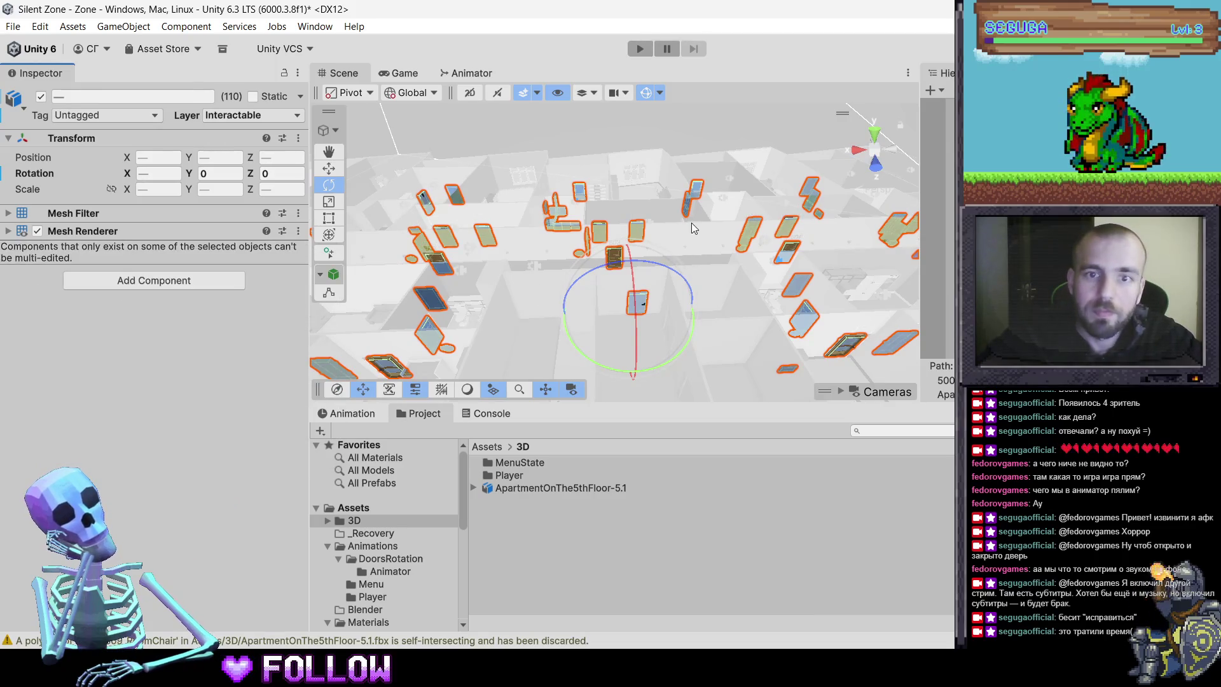
Frame door 503, orbit to a top-down view, and select 507_DoorBath
click(616, 254)
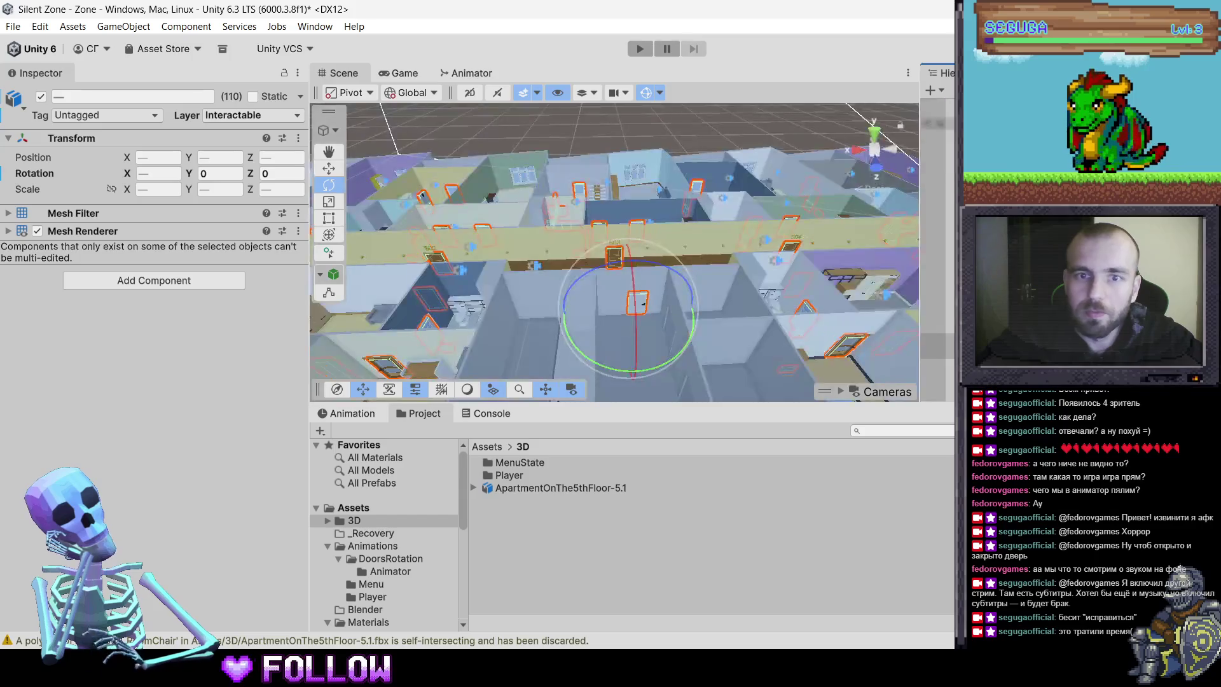
click(615, 254)
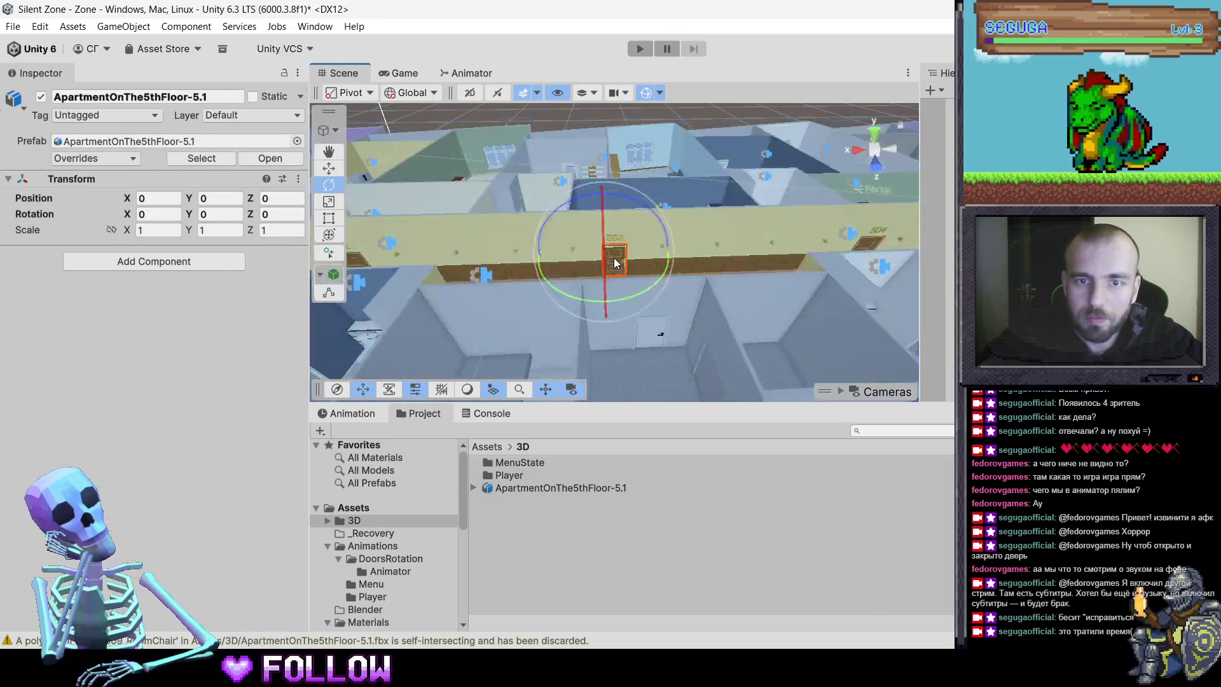
key(f)
mouse_move(681, 289)
mouse_down()
mouse_move(442, 365)
mouse_move(395, 253)
mouse_up()
scroll(191, 286, down, 4)
scroll(191, 286, up, 2)
scroll(548, 235, down, 5)
mouse_move(547, 209)
mouse_down()
mouse_move(775, 288)
mouse_move(528, 246)
mouse_move(902, 143)
mouse_move(682, 293)
mouse_move(658, 248)
mouse_move(579, 240)
mouse_move(663, 237)
mouse_up()
click(663, 237)
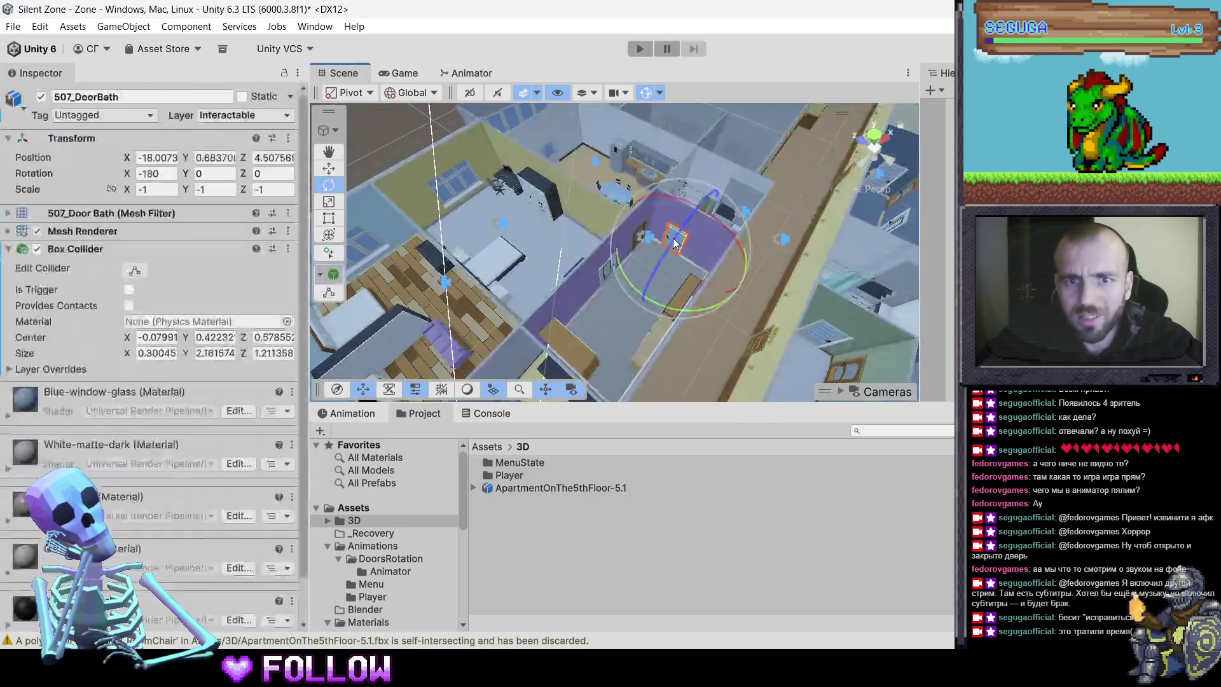
Frame the bathroom door from above and add an Animator component to it
key(f)
drag(807, 195, 713, 284)
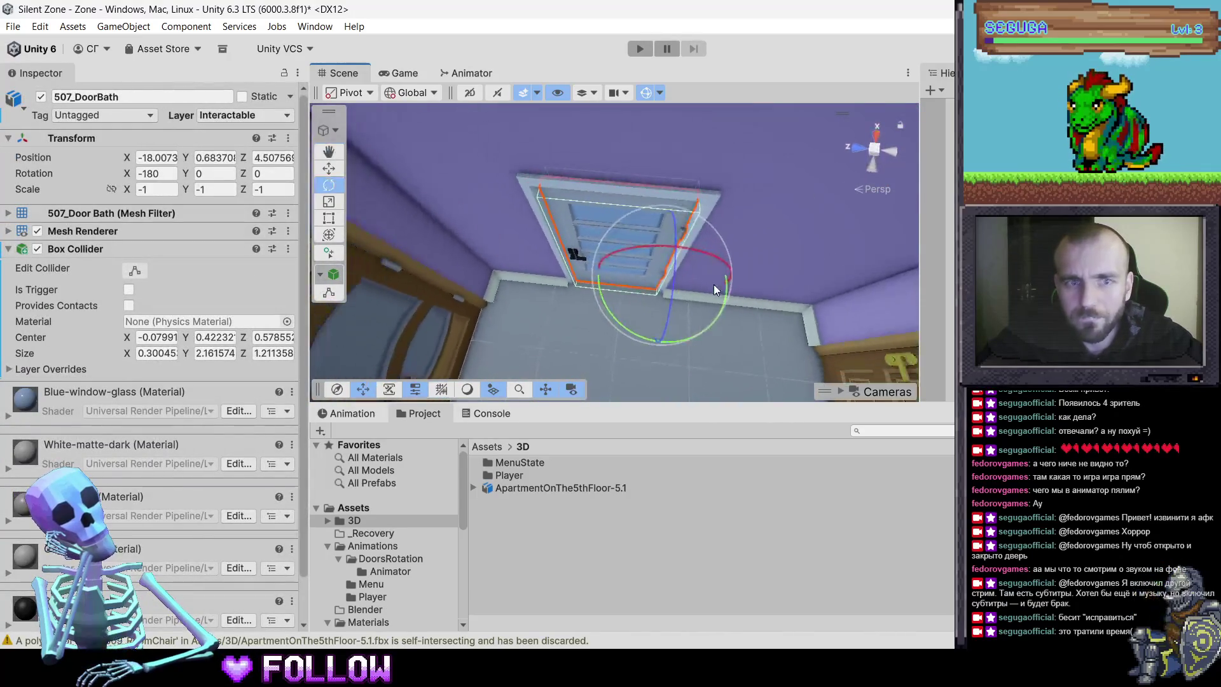
drag(640, 269, 573, 241)
scroll(133, 509, down, 2)
click(146, 620)
text(anim)
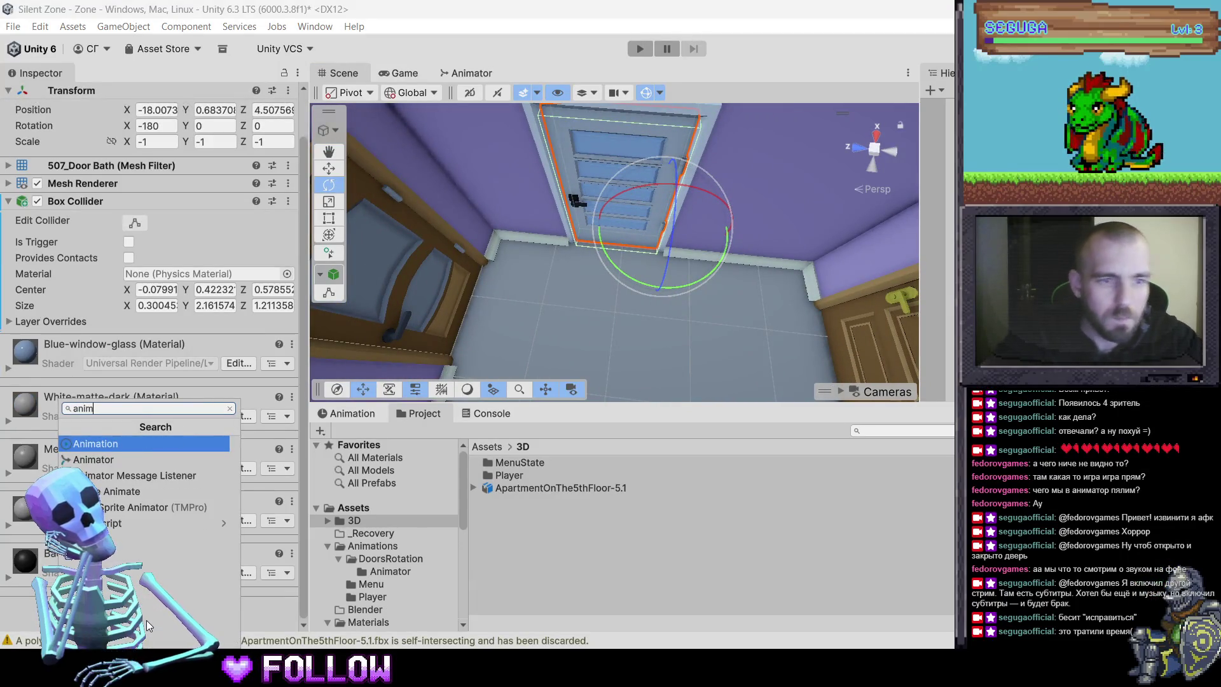
key(Down)
key(Return)
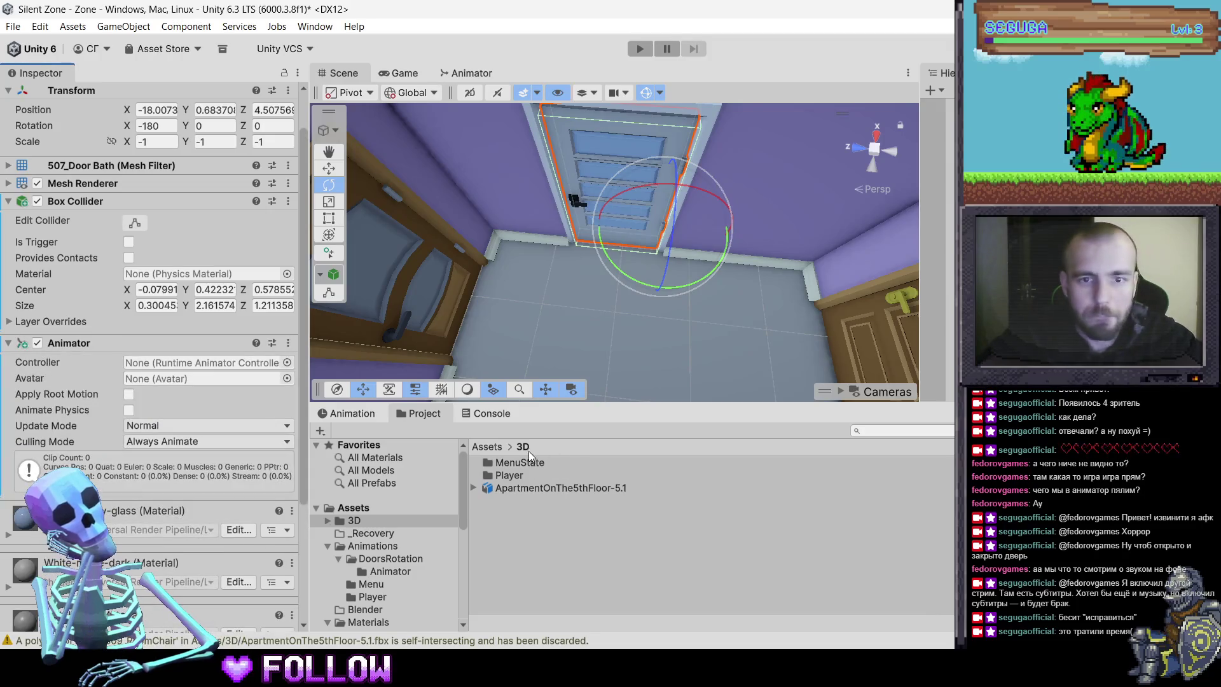
Assign DoorsRotationMinusY_150 as the bathroom door's Animator controller
click(390, 558)
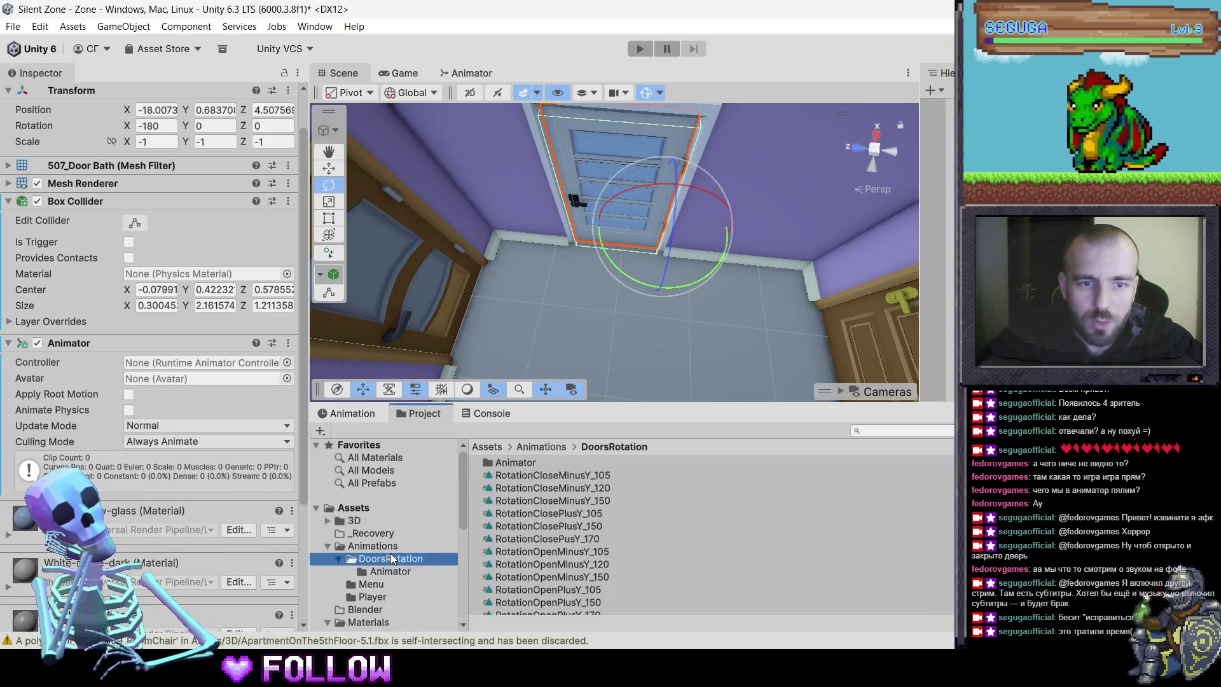
drag(635, 276, 807, 364)
key(ctrl+z)
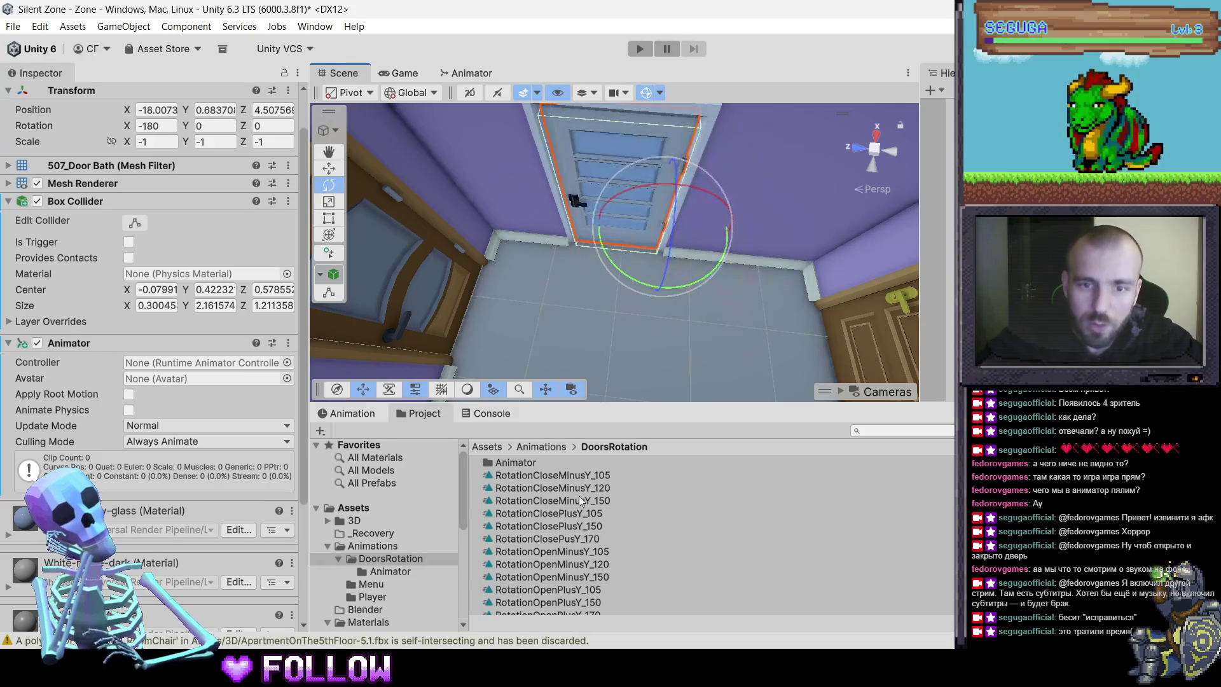
drag(589, 502, 200, 368)
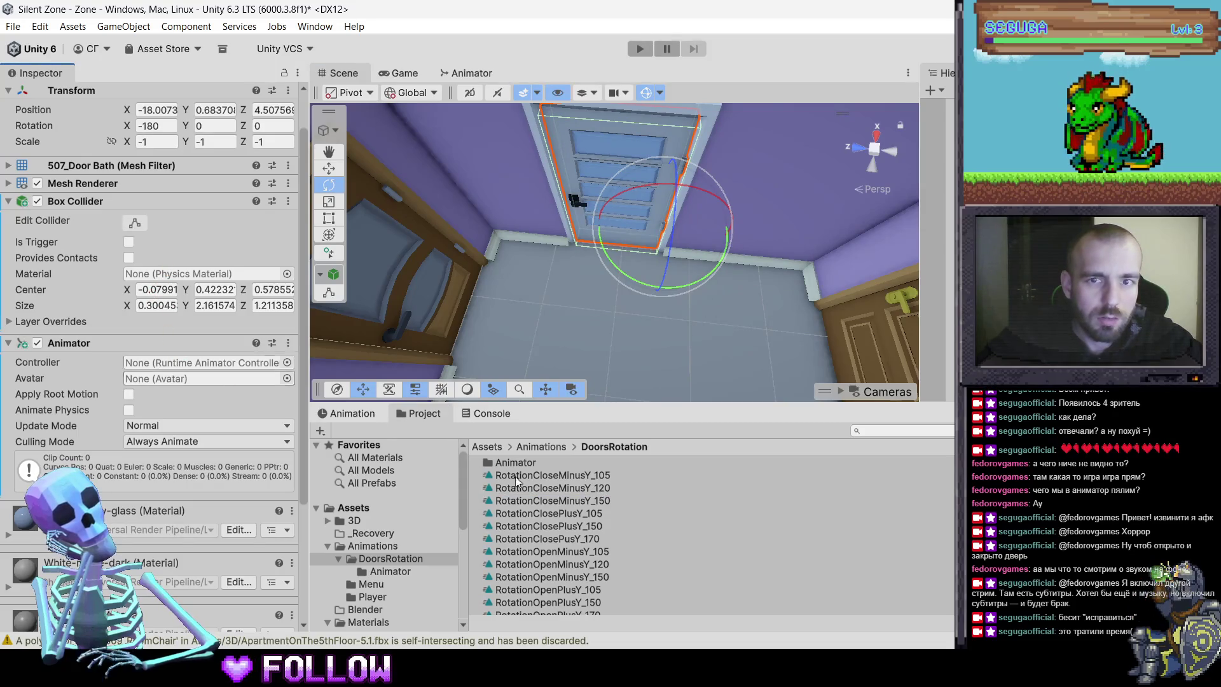
double_click(514, 463)
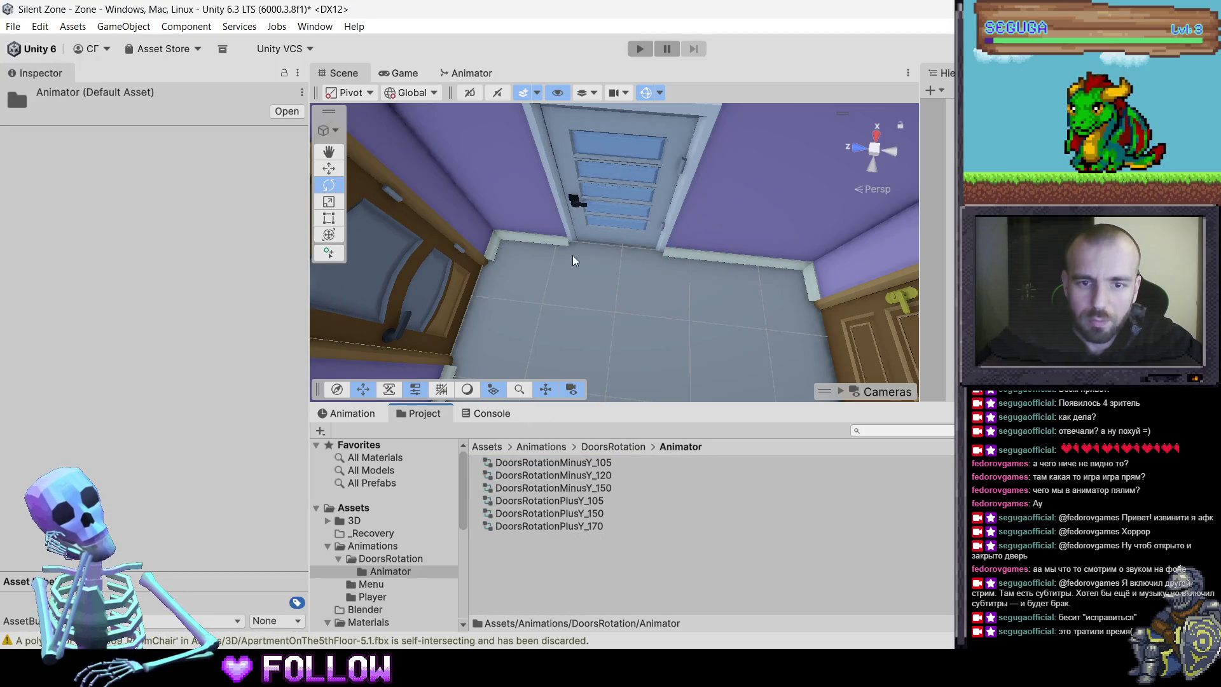
click(613, 213)
click(613, 212)
mouse_move(586, 488)
mouse_down()
mouse_move(184, 420)
mouse_move(190, 410)
mouse_up()
Add the Interactable script to the door, clear the console, and enter Play mode
scroll(152, 381, down, 5)
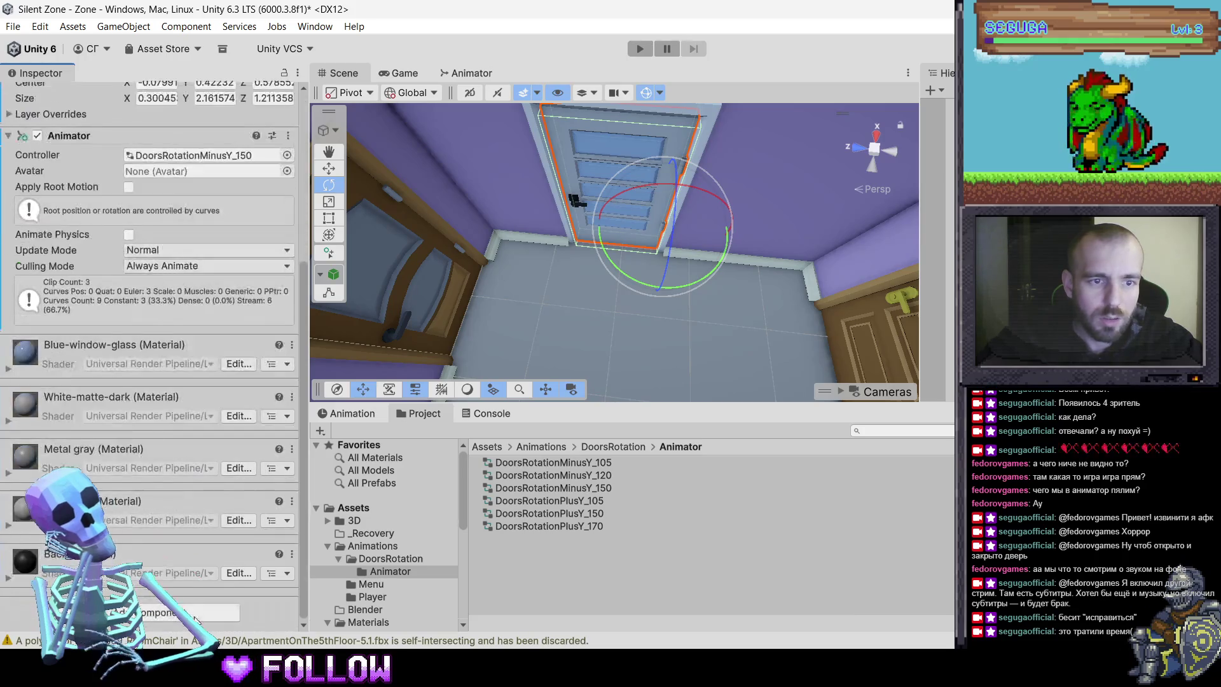
click(150, 611)
text(inu)
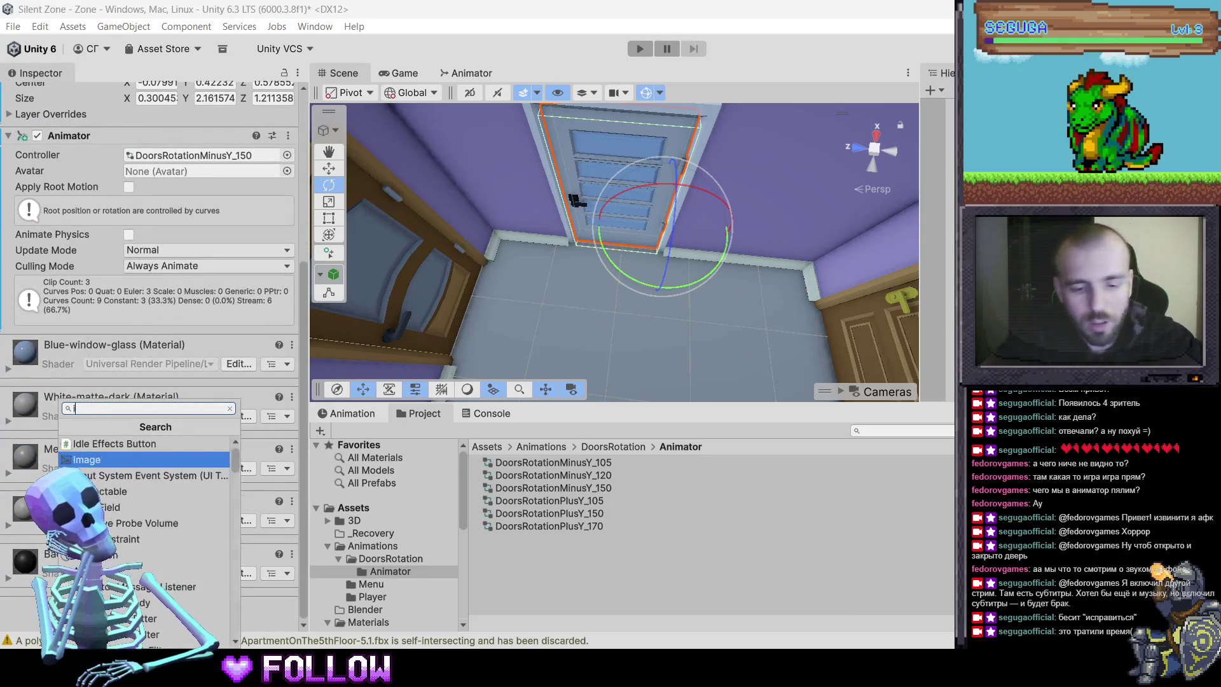
click(127, 443)
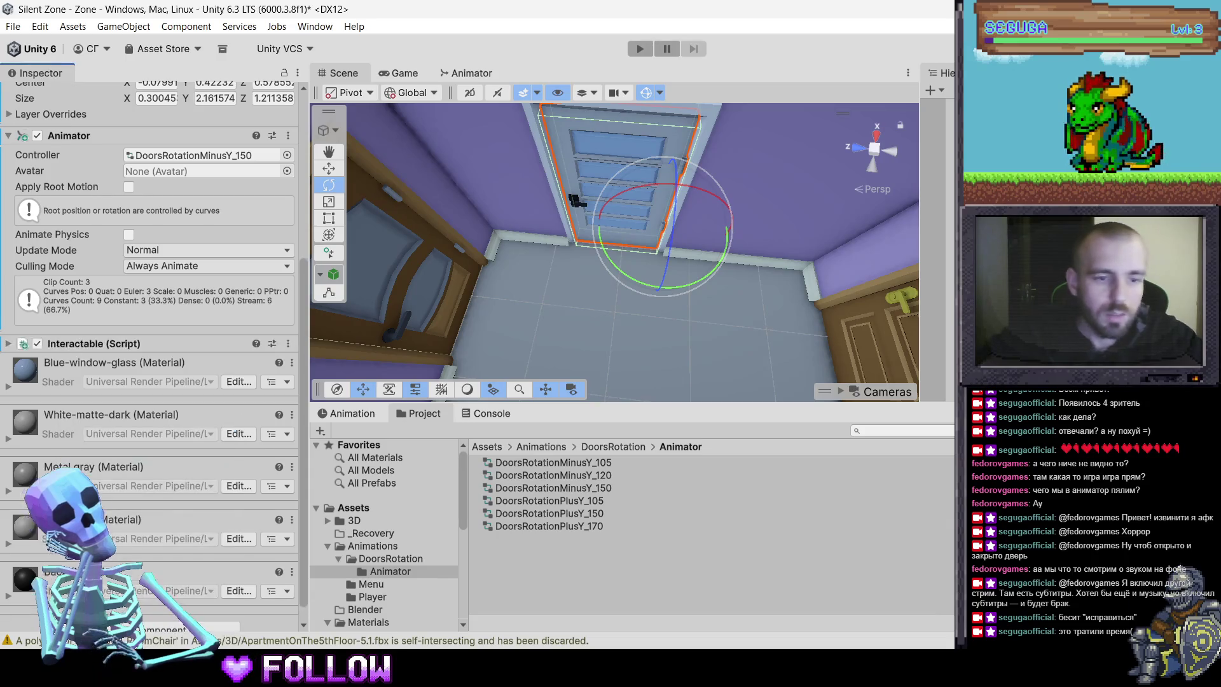
click(489, 413)
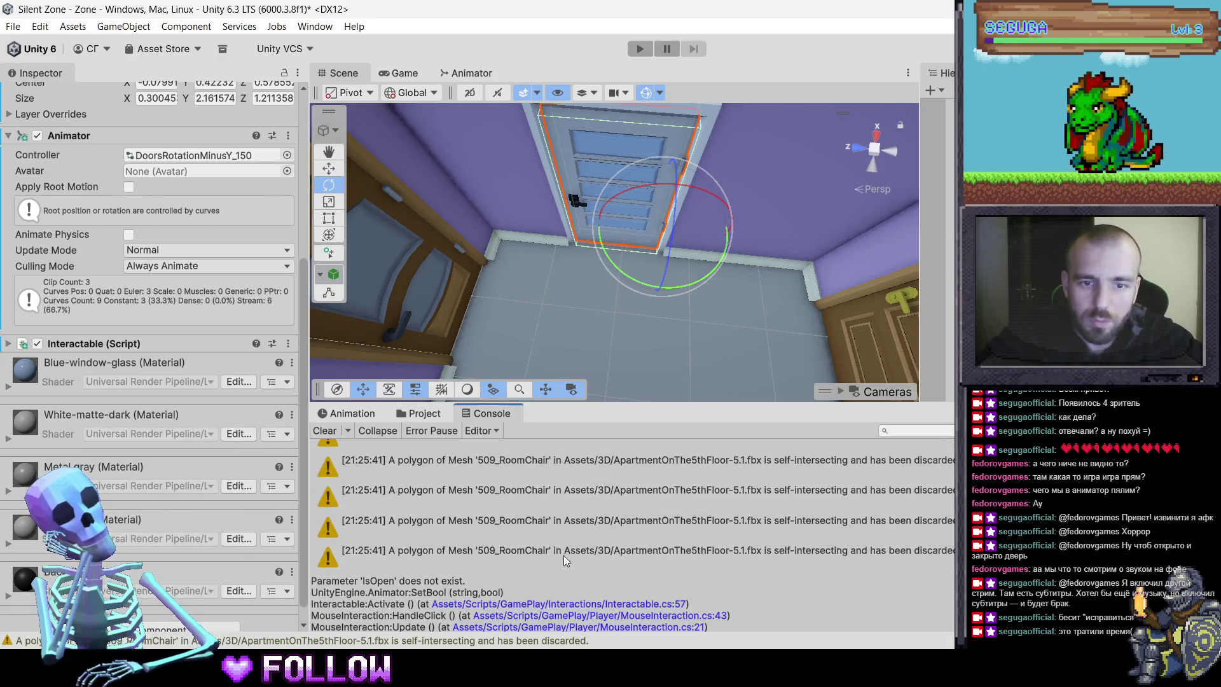
click(343, 431)
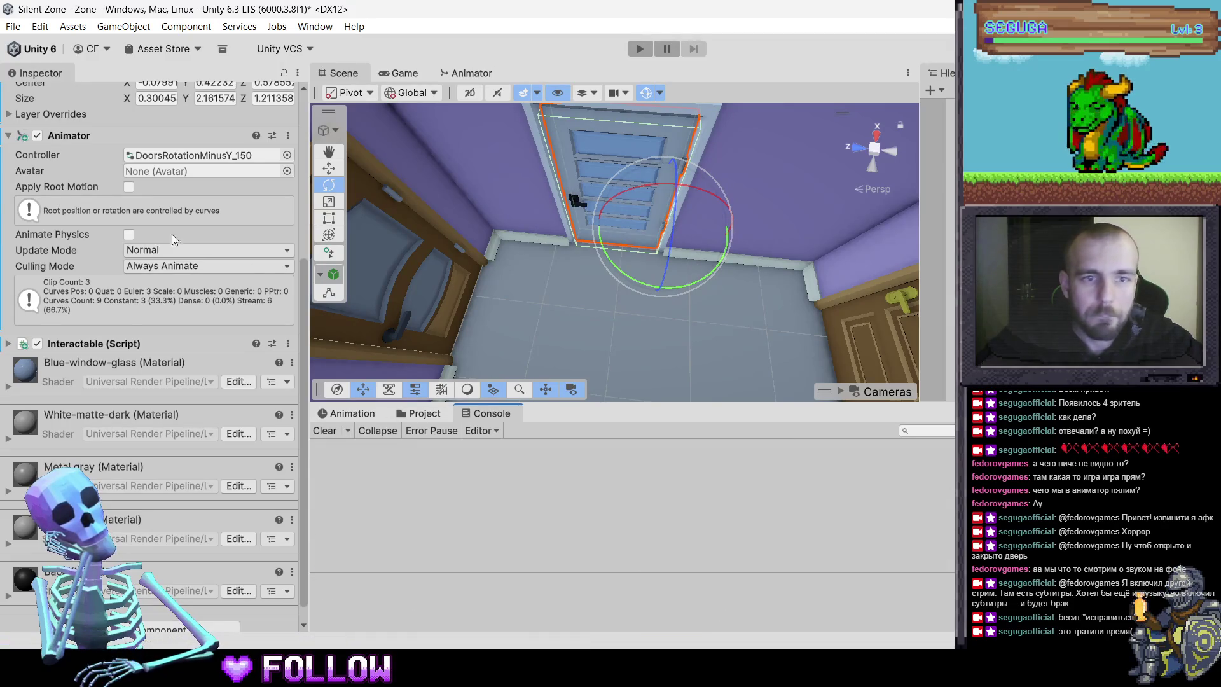
scroll(69, 299, up, 3)
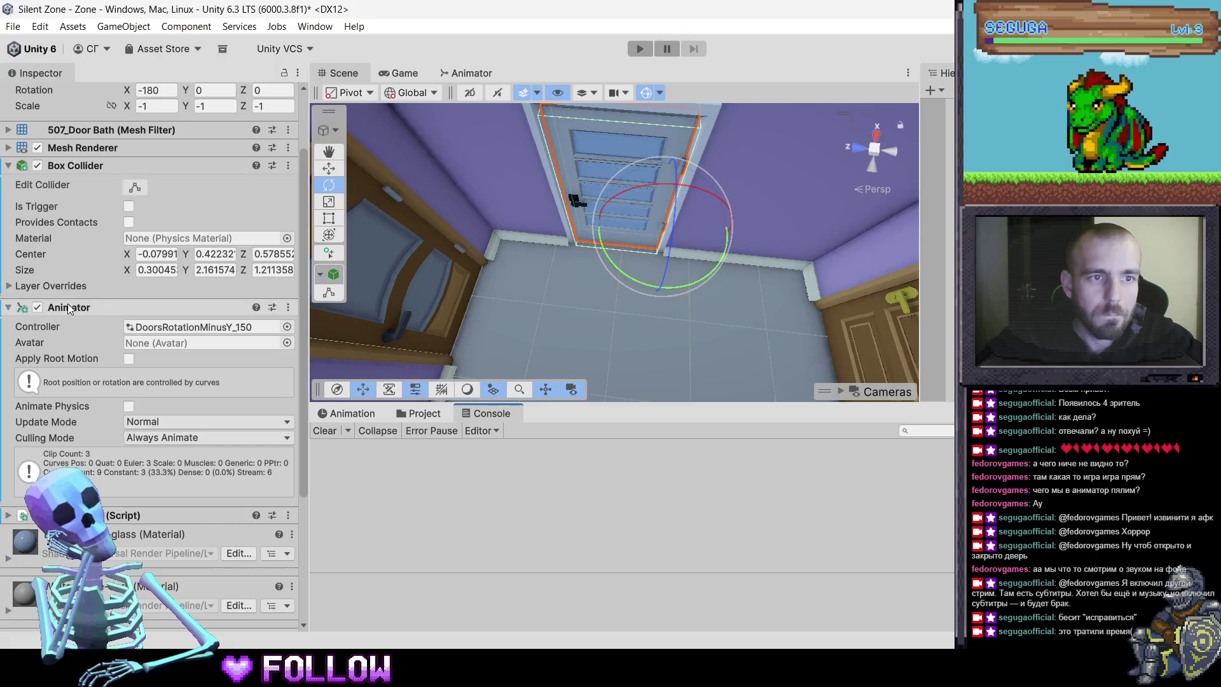
scroll(248, 102, up, 3)
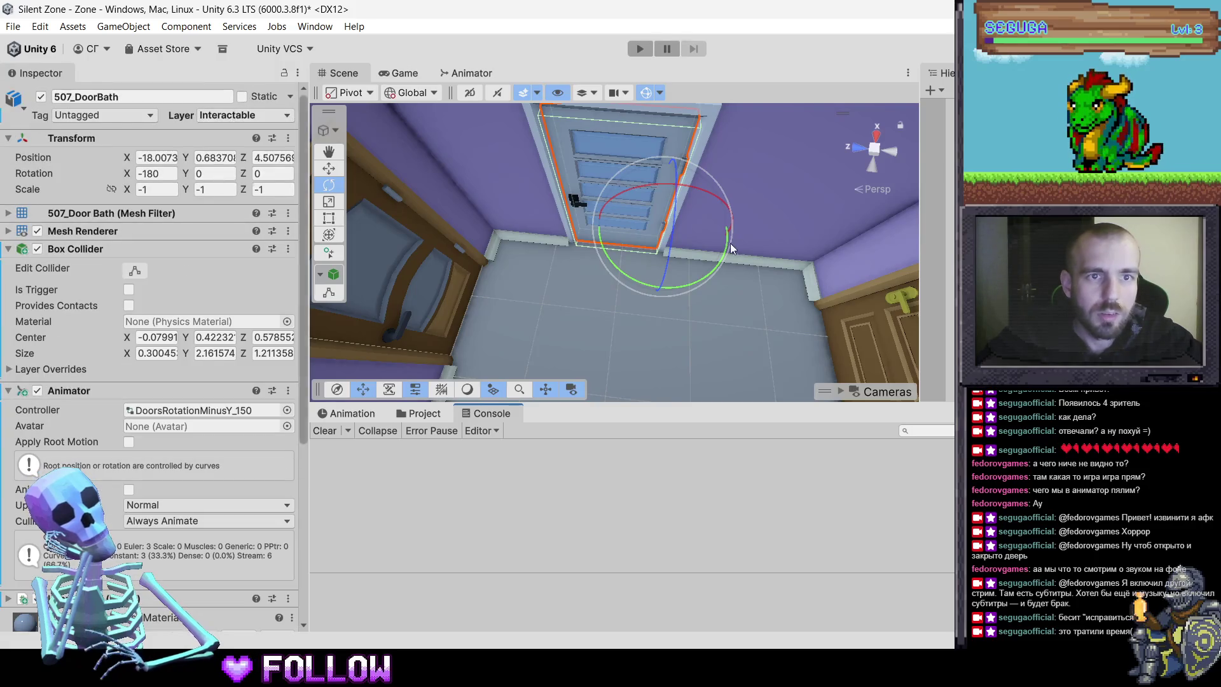
scroll(731, 316, down, 5)
click(640, 49)
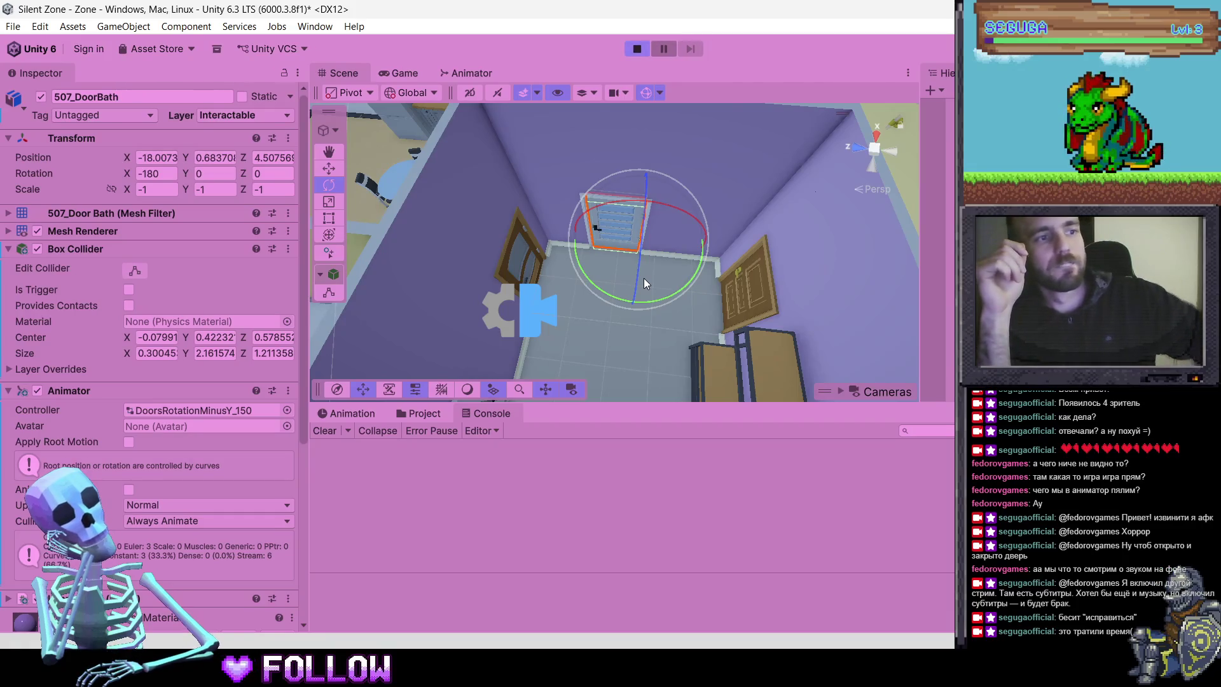
Look around the room in Play mode and read the Box Collider negative-scale warning in the Console
key(w)
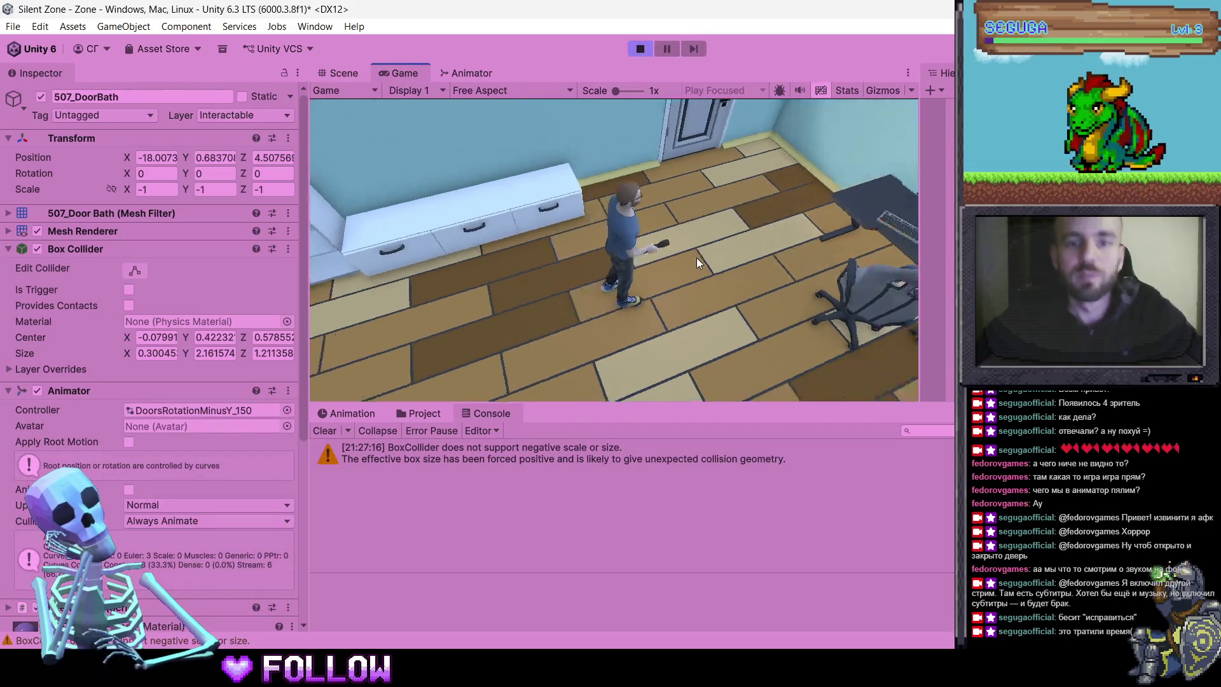
click(445, 455)
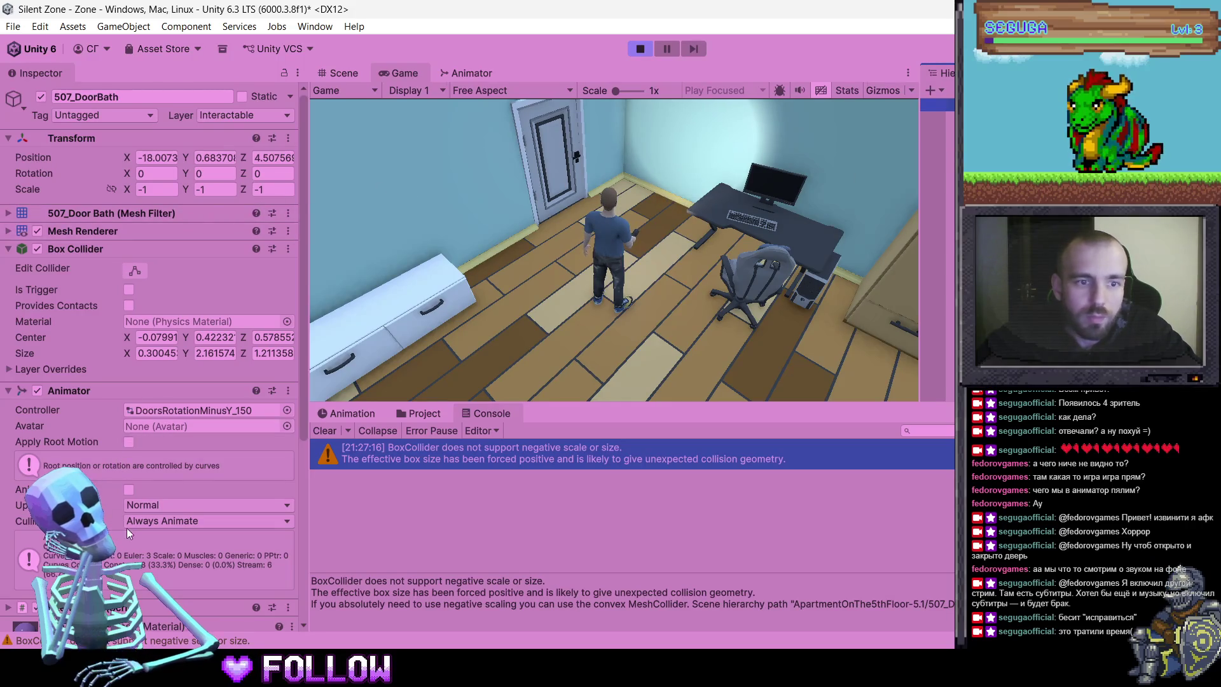
scroll(147, 510, down, 5)
scroll(147, 495, up, 5)
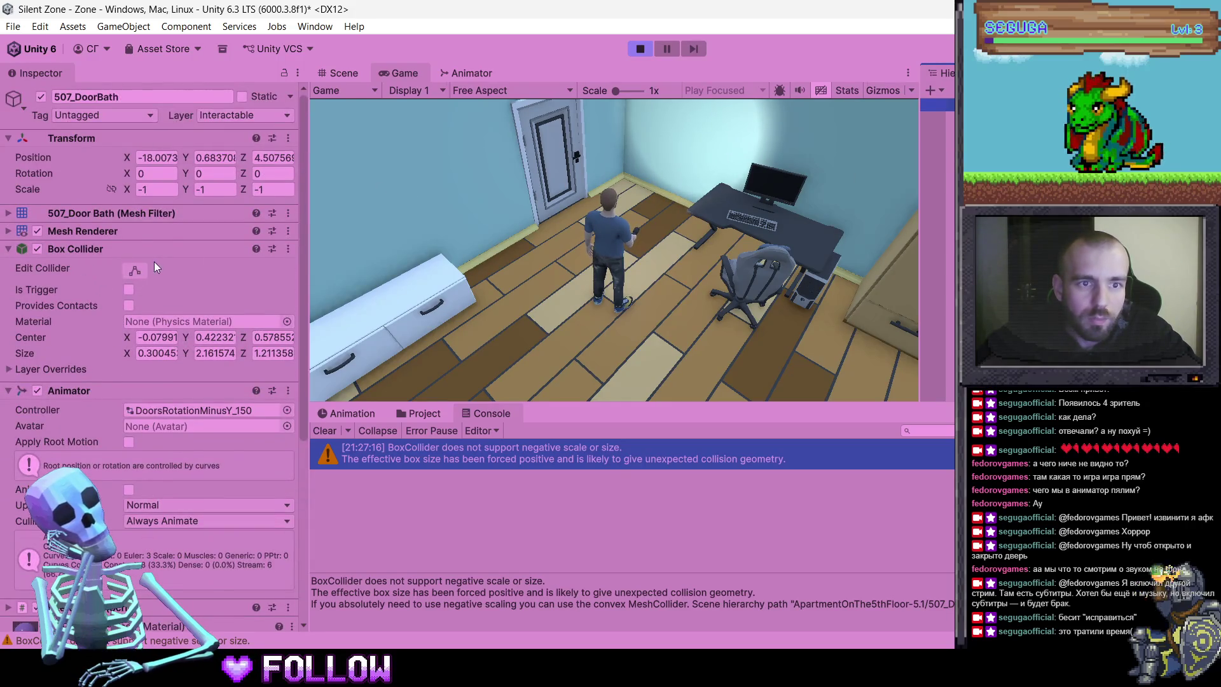
Stop the playtest, orbit to the bathroom door and rotate it with the gizmo
click(640, 49)
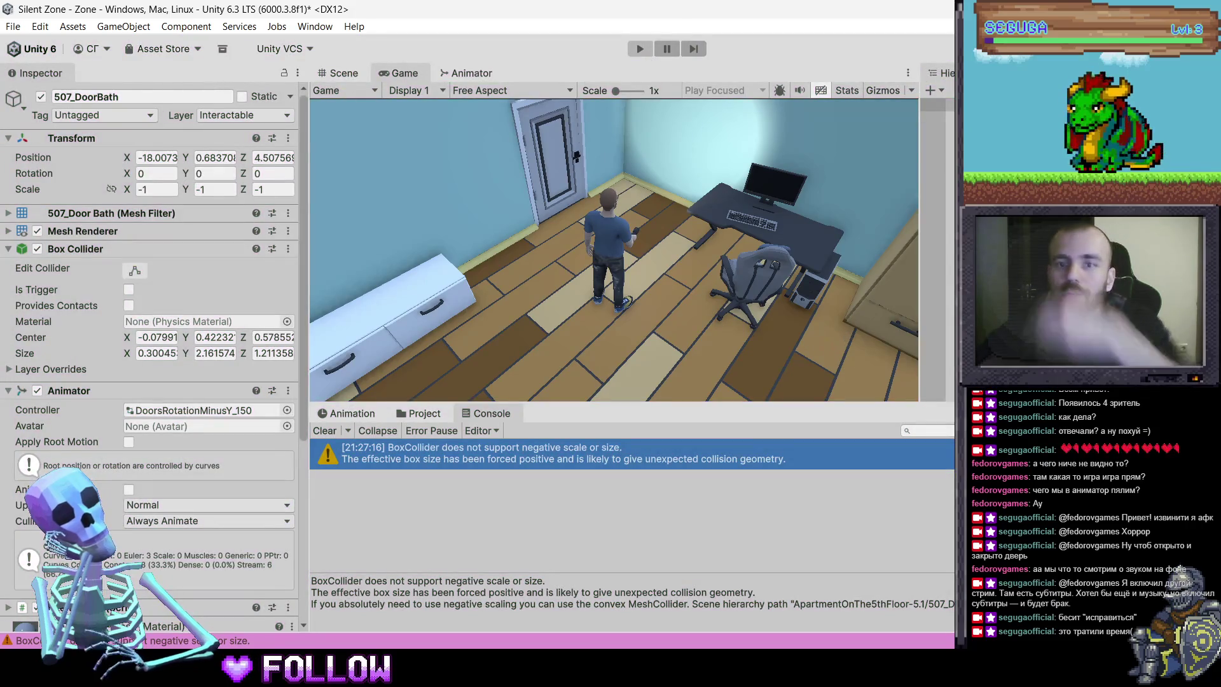
mouse_move(750, 232)
mouse_down()
mouse_move(801, 236)
mouse_move(763, 255)
mouse_up()
mouse_move(639, 341)
mouse_down()
mouse_move(909, 378)
mouse_move(620, 348)
mouse_move(914, 366)
mouse_move(589, 326)
mouse_move(659, 319)
mouse_up()
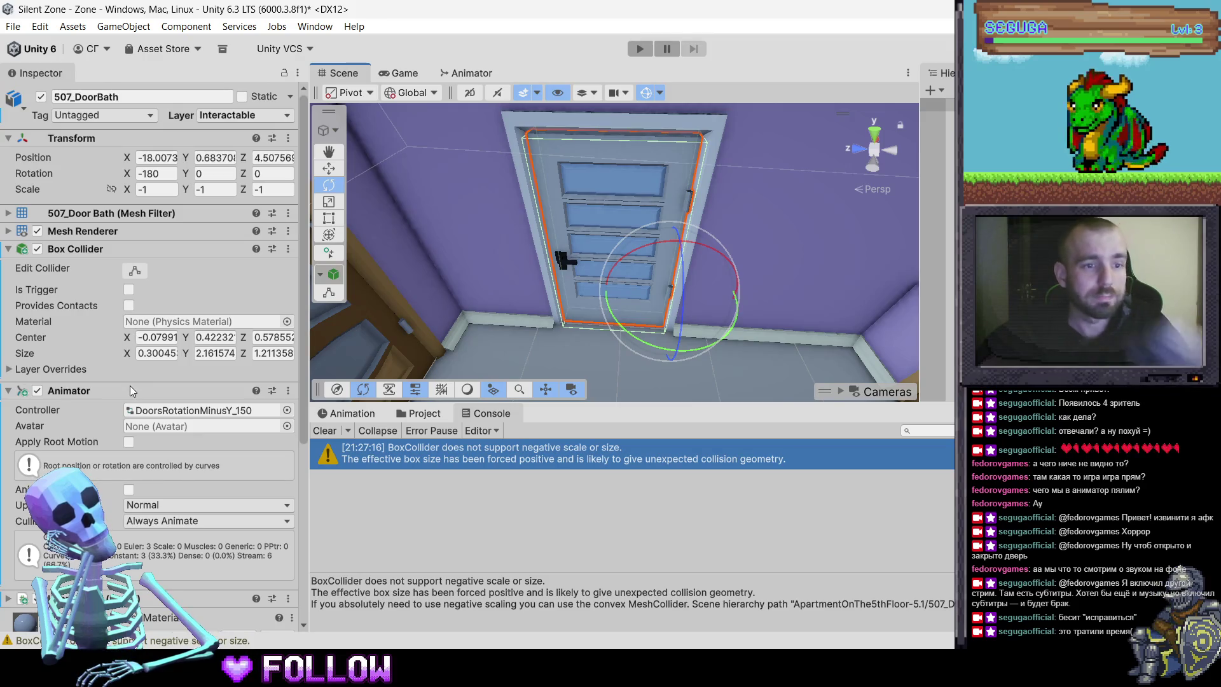
Check that the bathroom door's Layer stays set to Interactable
scroll(149, 481, down, 3)
scroll(155, 484, down, 3)
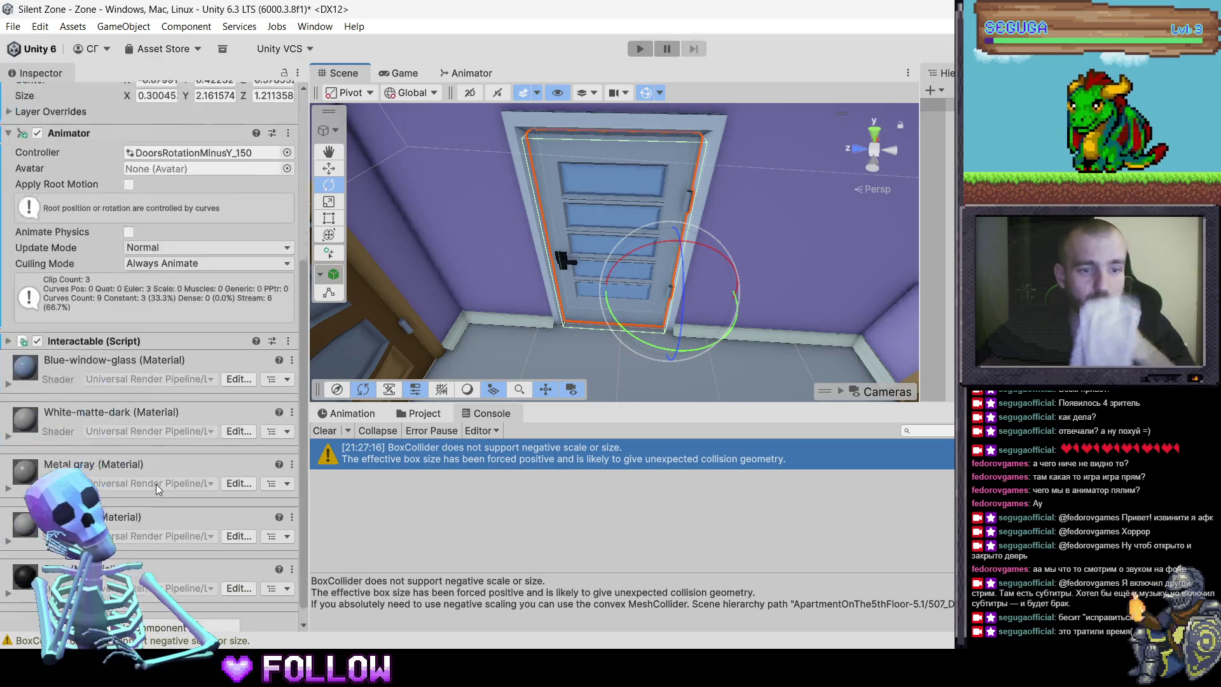
scroll(159, 485, up, 6)
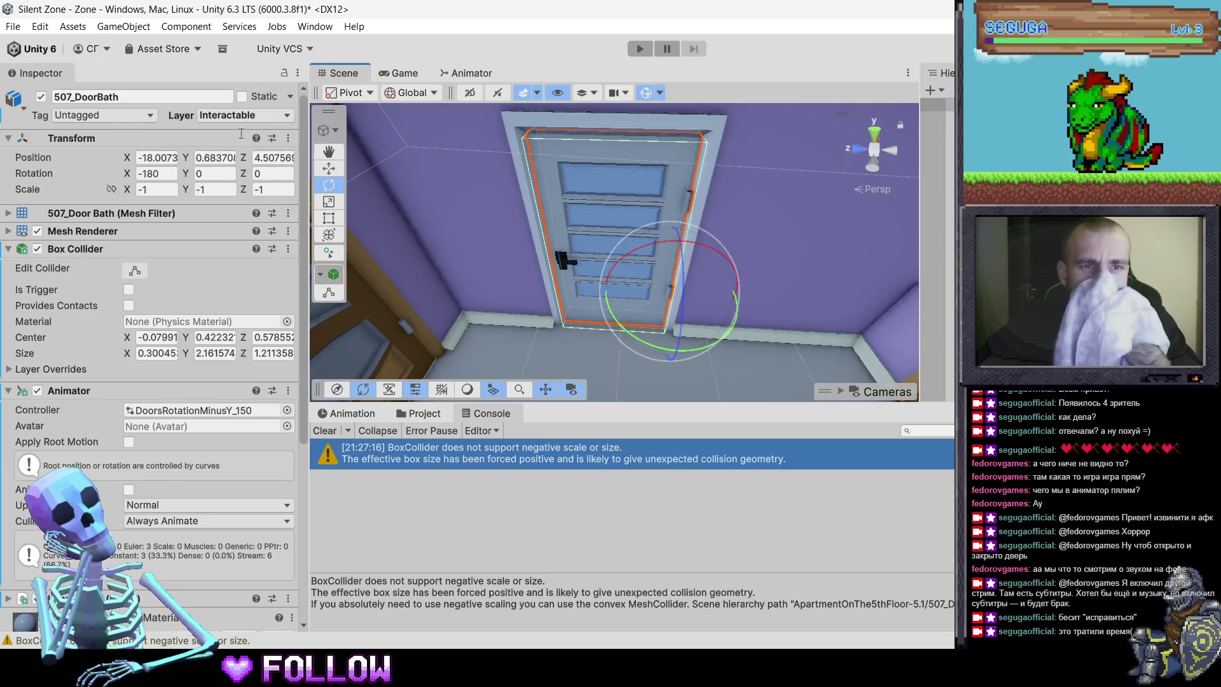
click(224, 116)
click(254, 216)
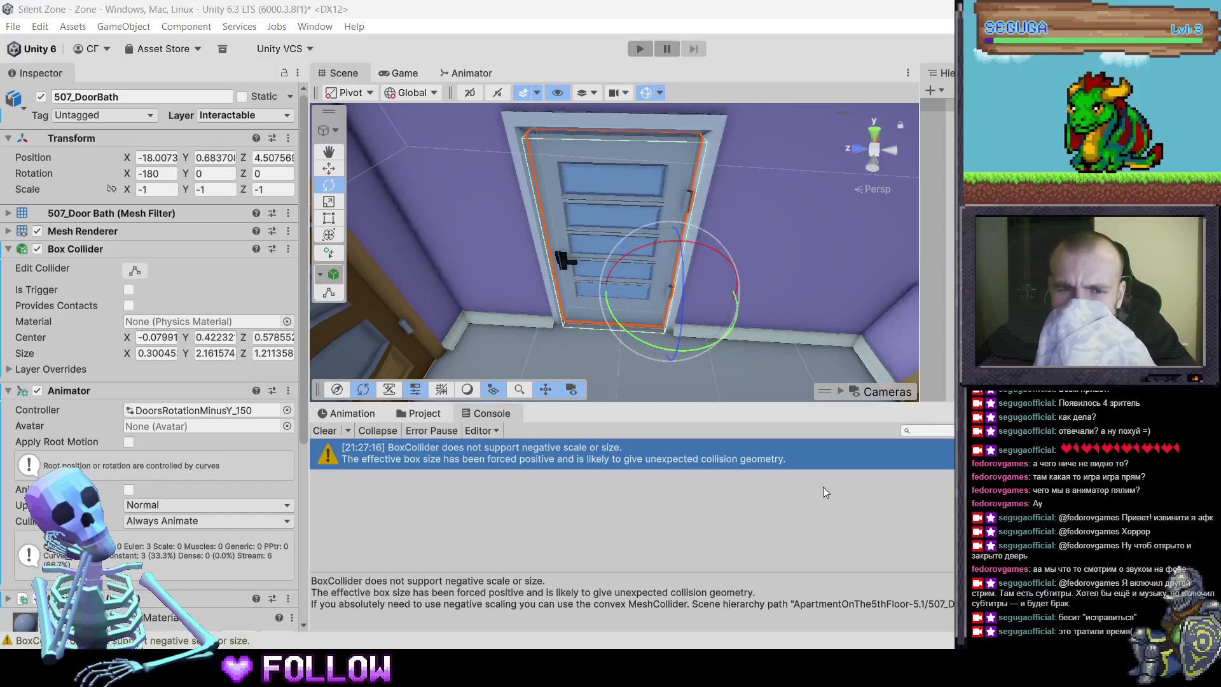
Confirm the door's Scale X value of -1 in the Transform
key(super+shift+s)
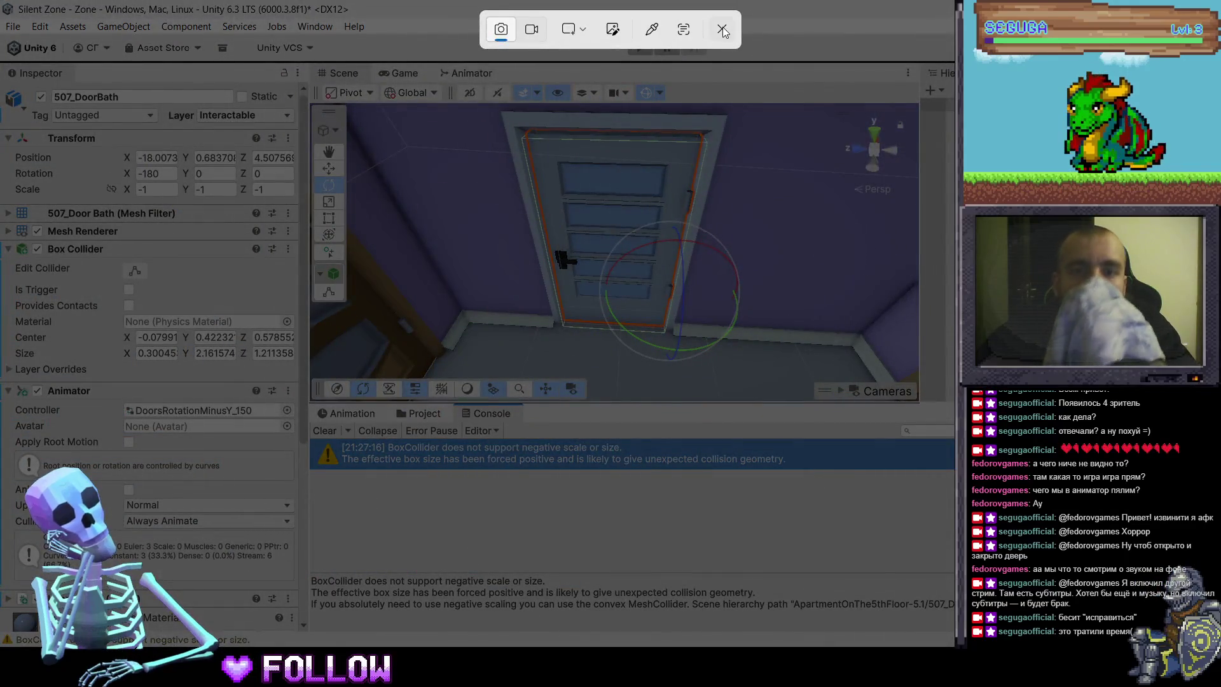
click(722, 28)
click(148, 189)
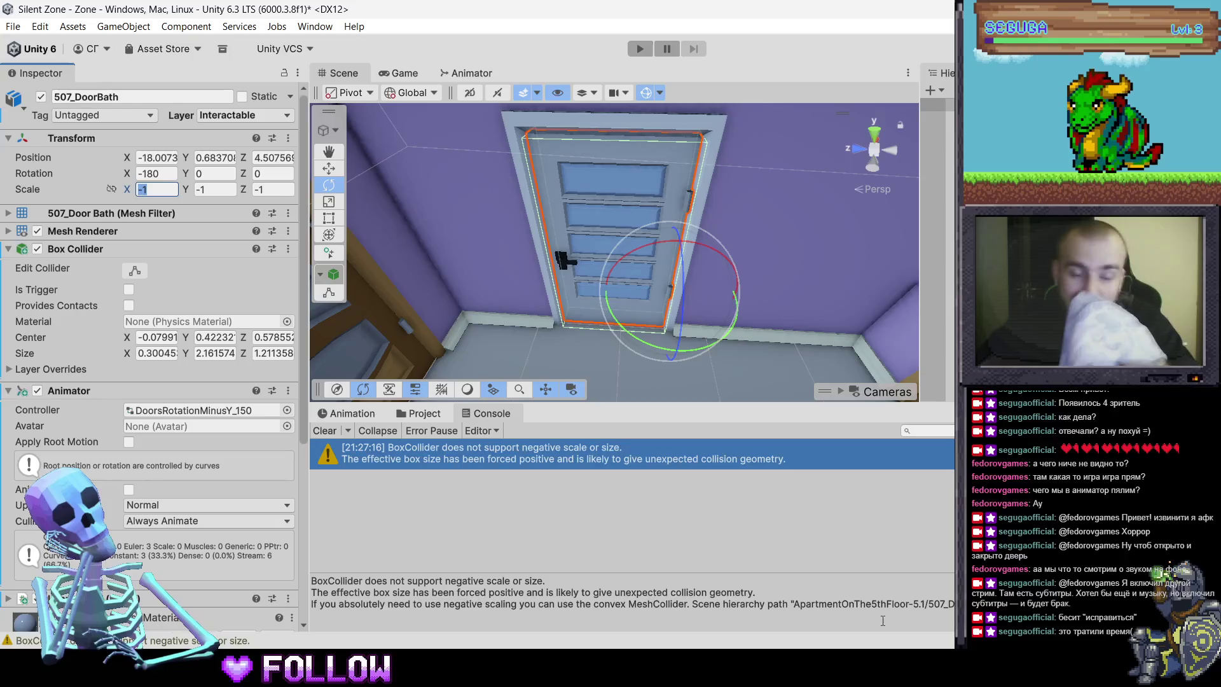
key(Return)
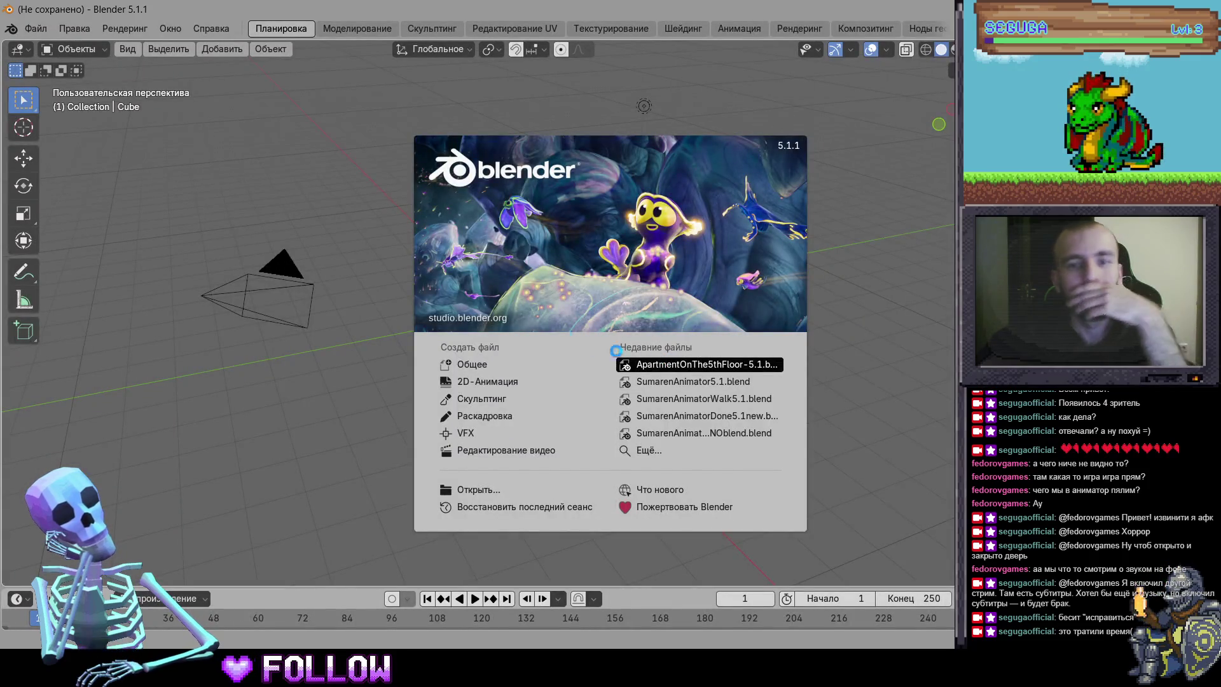
Open ApartmentOnThe5thFloor-5.1 and hide the apartment and hallway ceilings to see inside
click(632, 360)
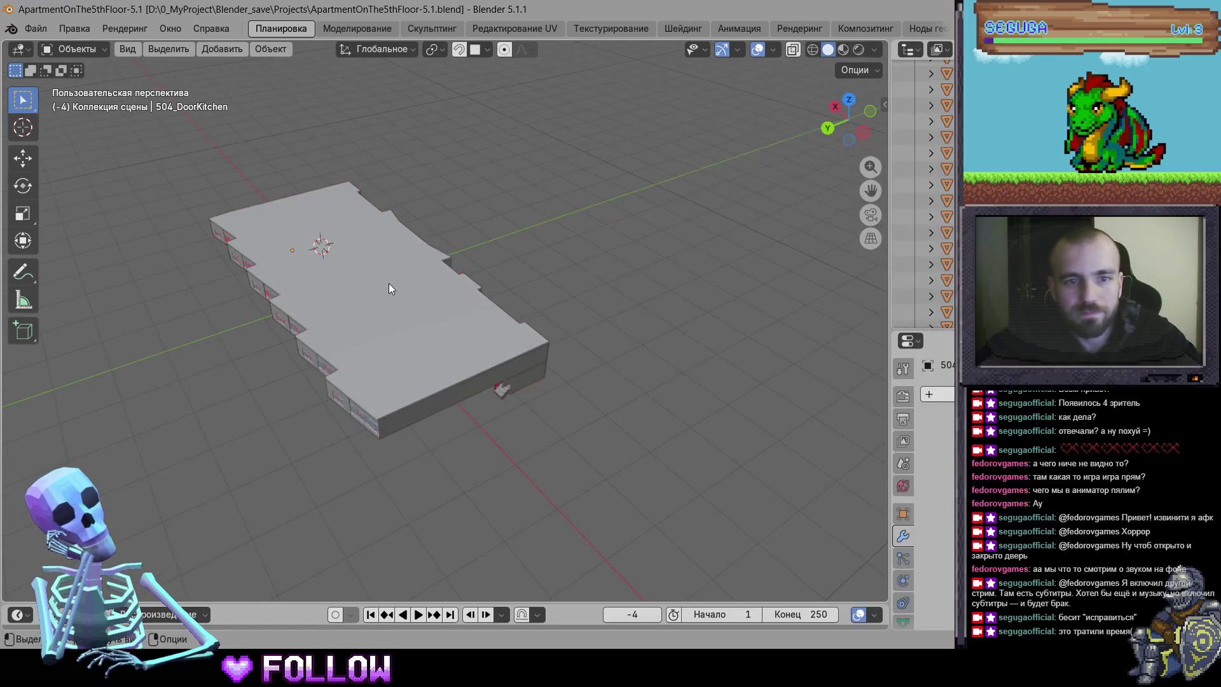
click(389, 288)
key(h)
scroll(356, 299, up, 5)
click(450, 254)
key(h)
mouse_move(425, 242)
mouse_down()
mouse_move(463, 299)
mouse_move(376, 261)
mouse_move(613, 285)
mouse_move(315, 406)
mouse_up()
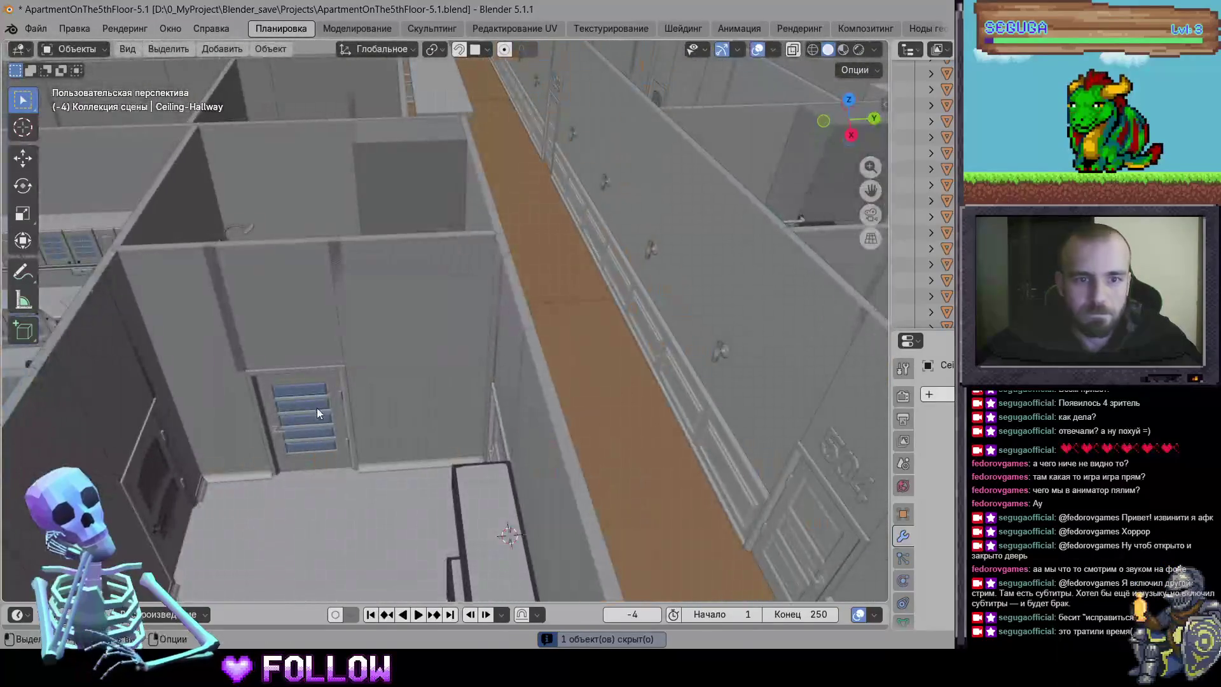
Shade 507_DoorBath flat and apply all its transforms
click(316, 411)
scroll(395, 331, up, 6)
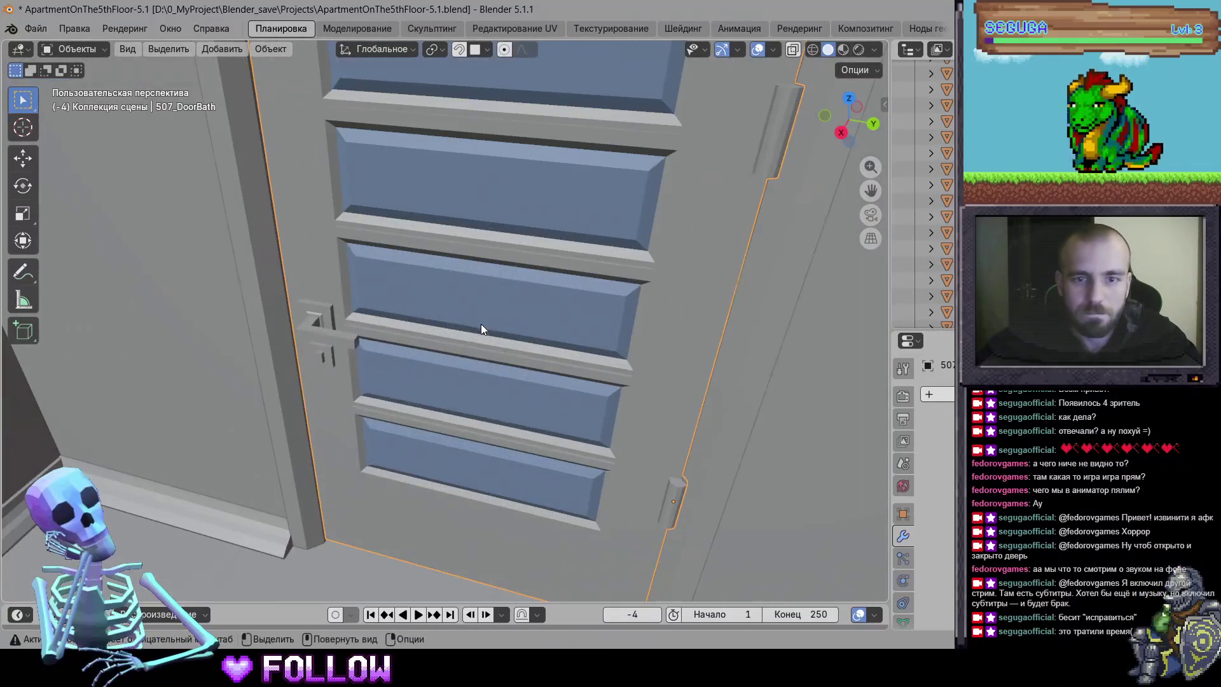
right_click(488, 310)
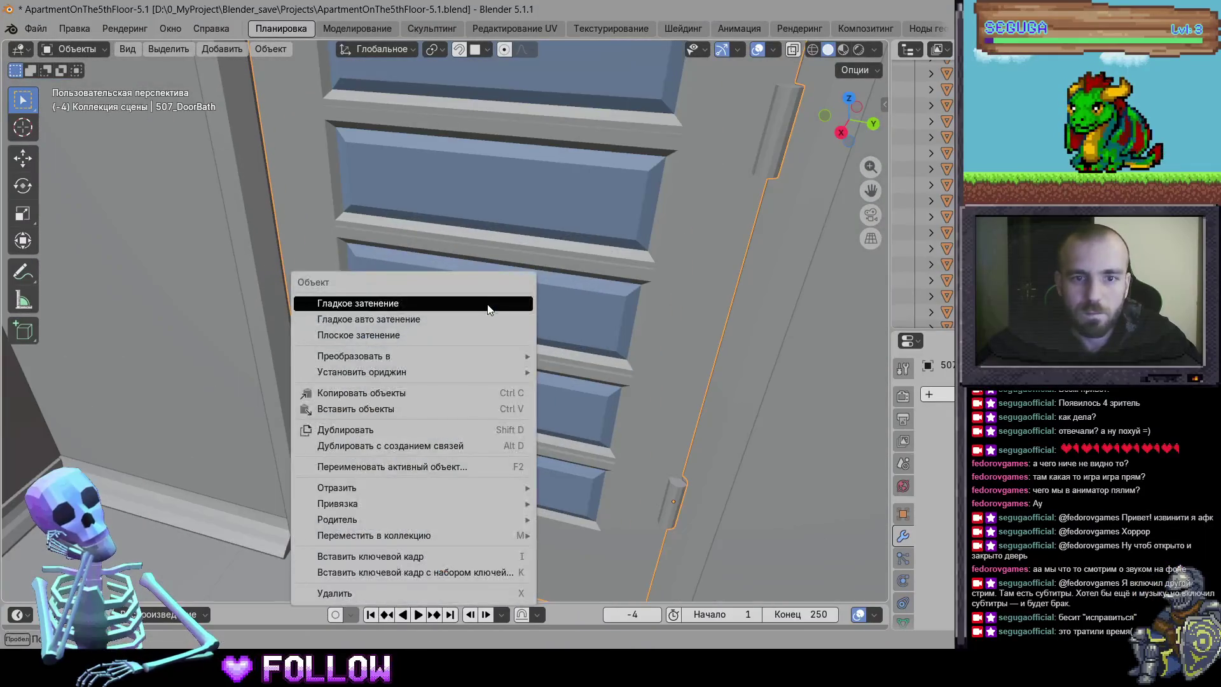
click(445, 335)
key(ctrl+a)
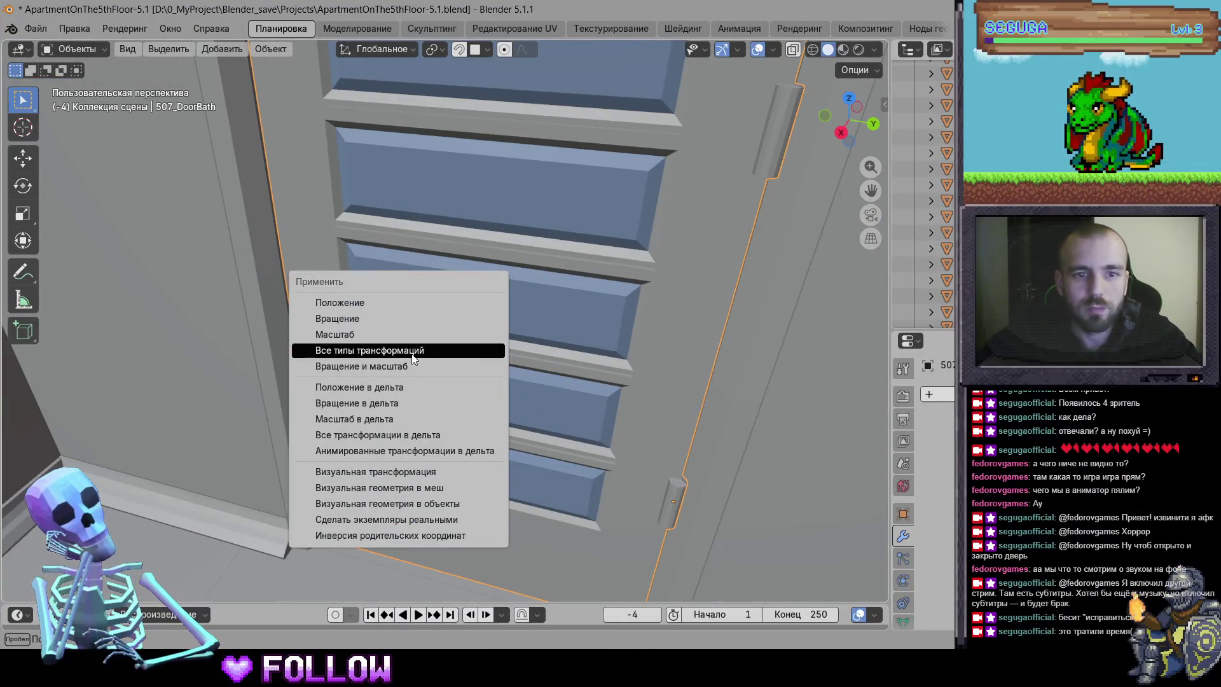
click(414, 351)
Isolate the door, view it from the top and set its origin to the 3D cursor hinge
key(shift+h)
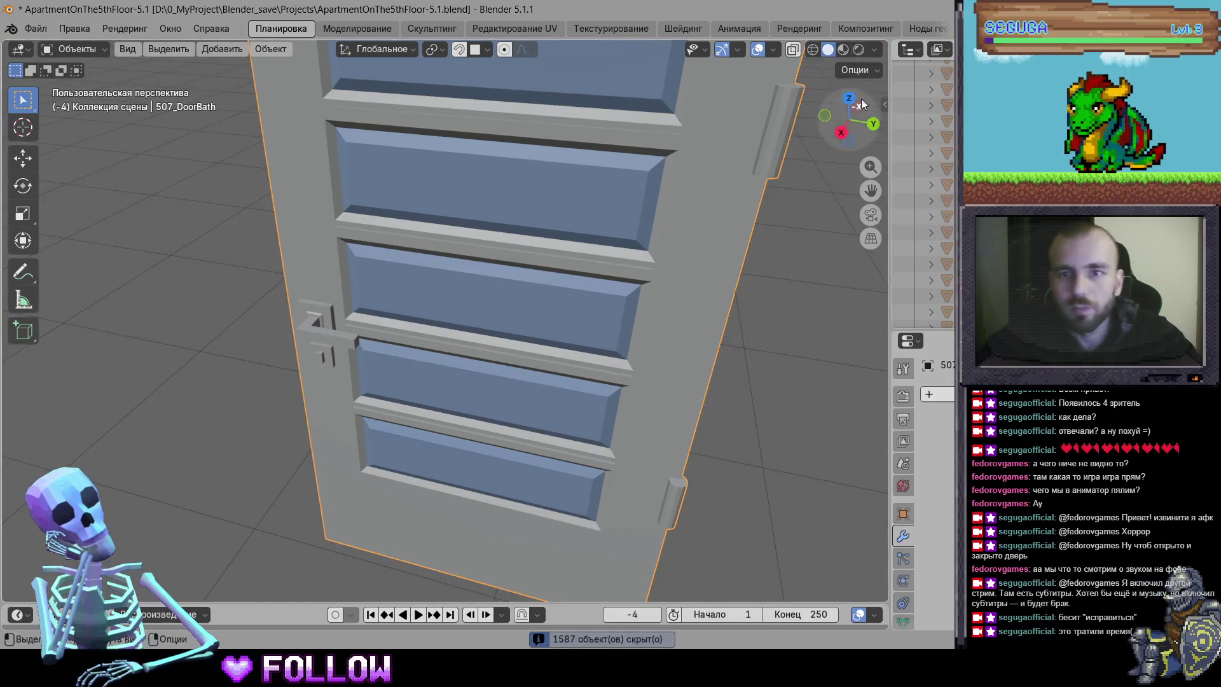
key(KP_7)
scroll(529, 253, up, 8)
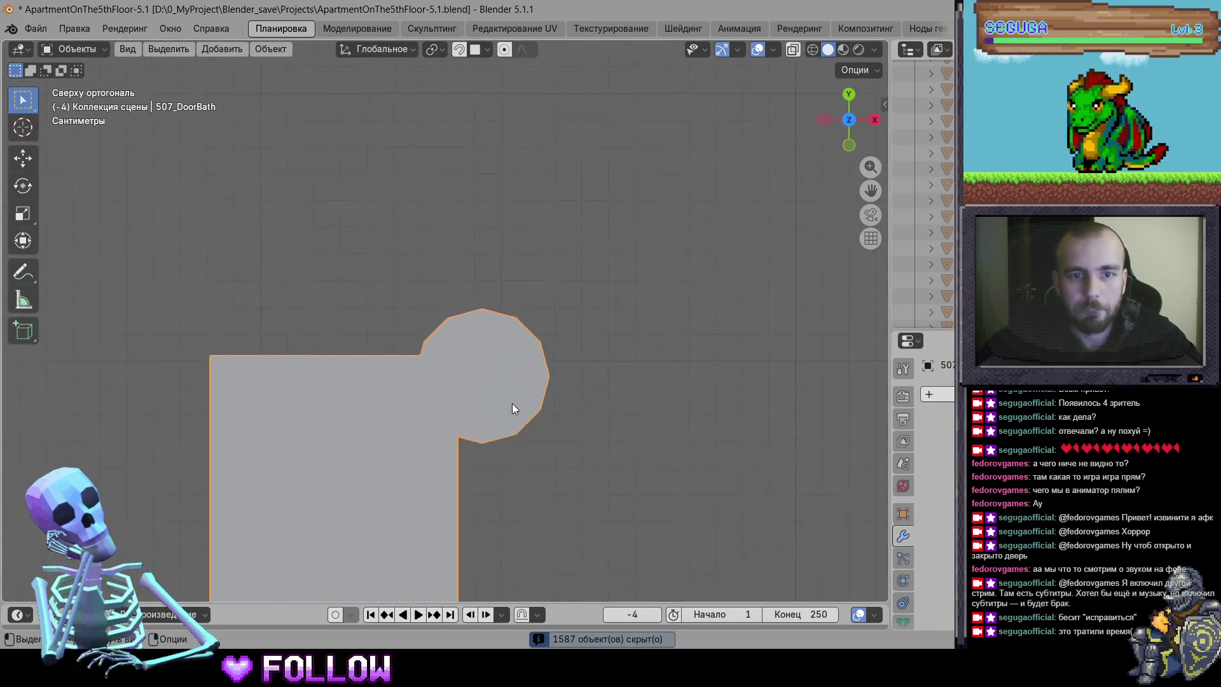
scroll(513, 403, up, 2)
key(g)
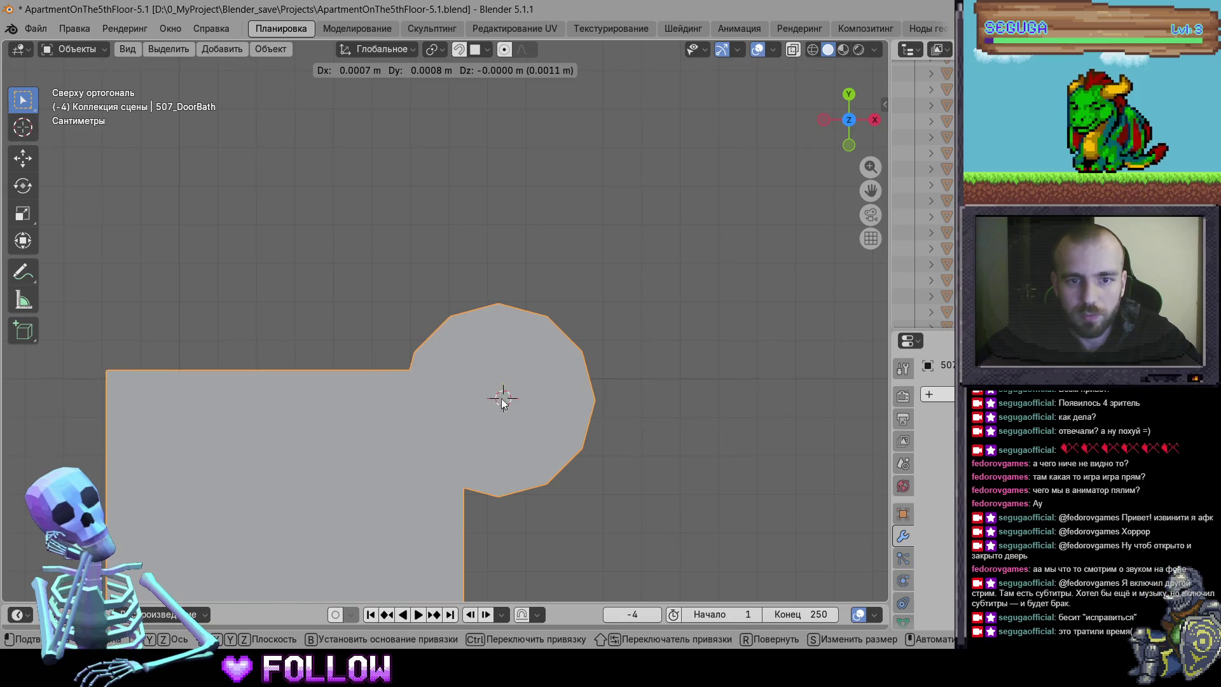
right_click(503, 402)
mouse_move(503, 409)
click(604, 440)
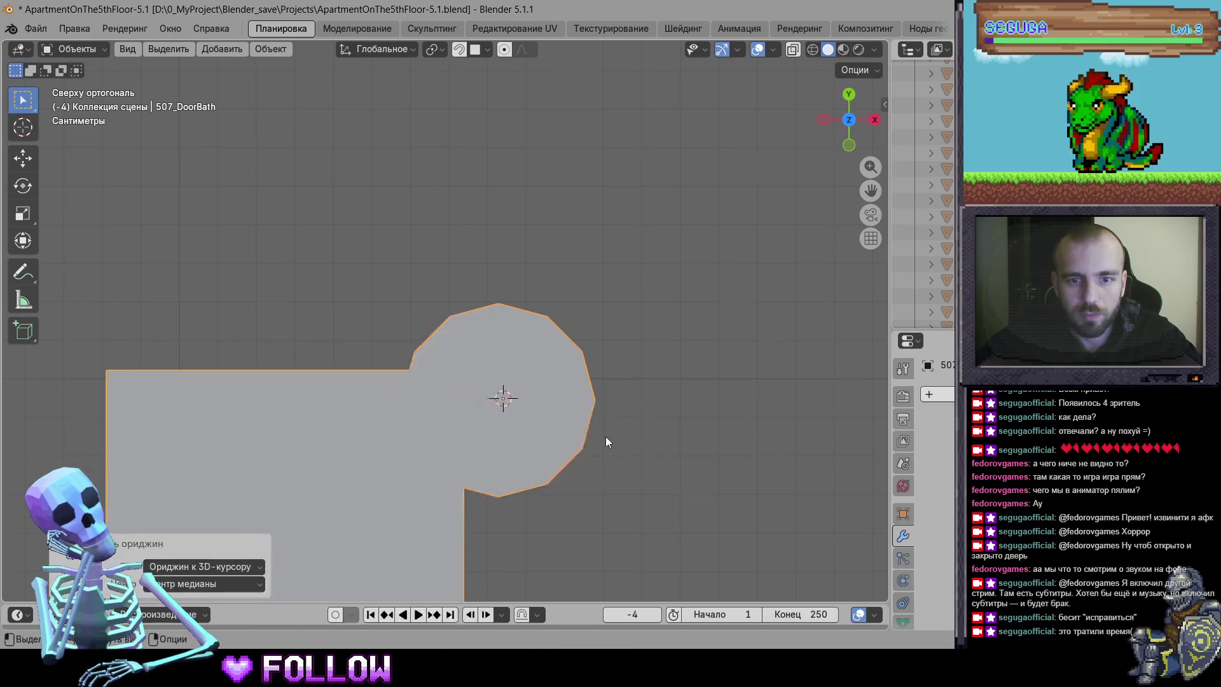
Reveal all hidden objects and start an FBX export from the File menu
scroll(621, 425, down, 5)
key(alt+h)
scroll(555, 377, down, 3)
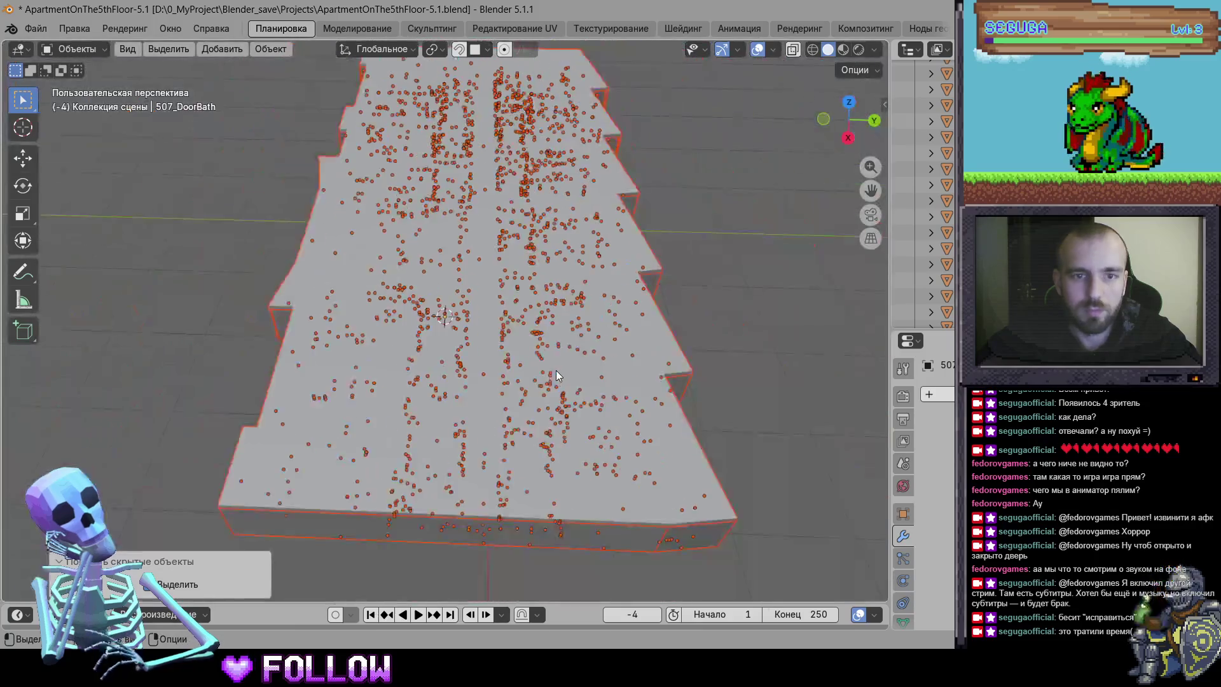
scroll(555, 378, down, 5)
click(46, 32)
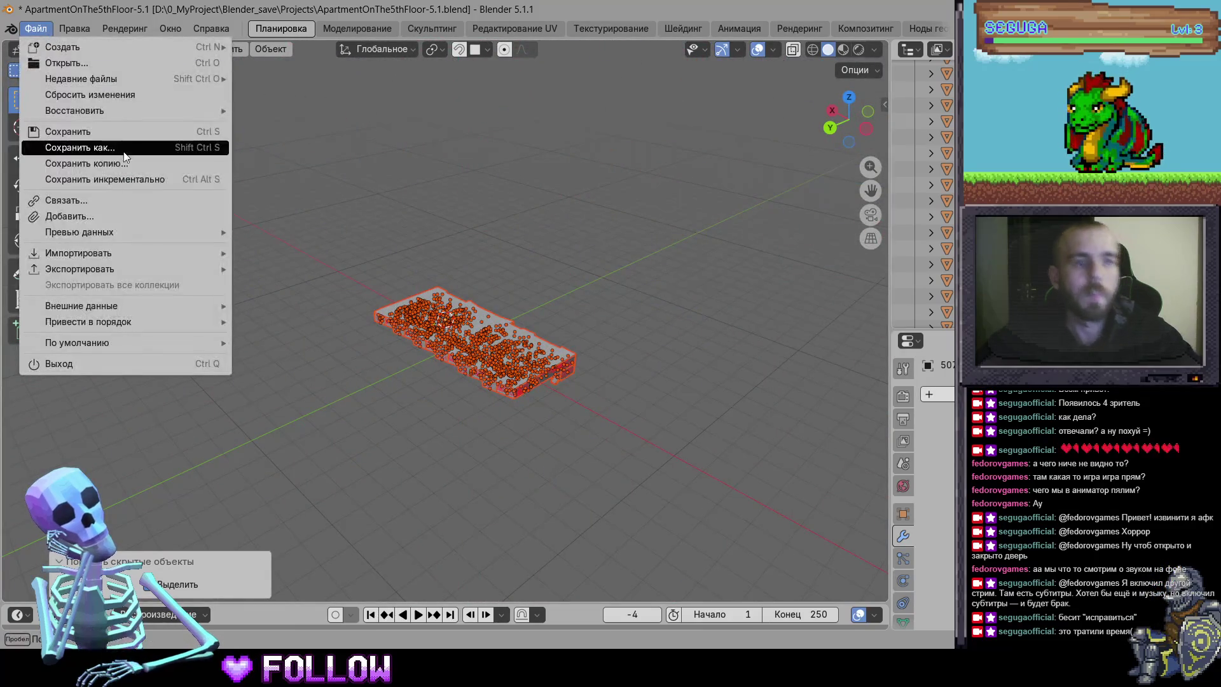
mouse_move(191, 269)
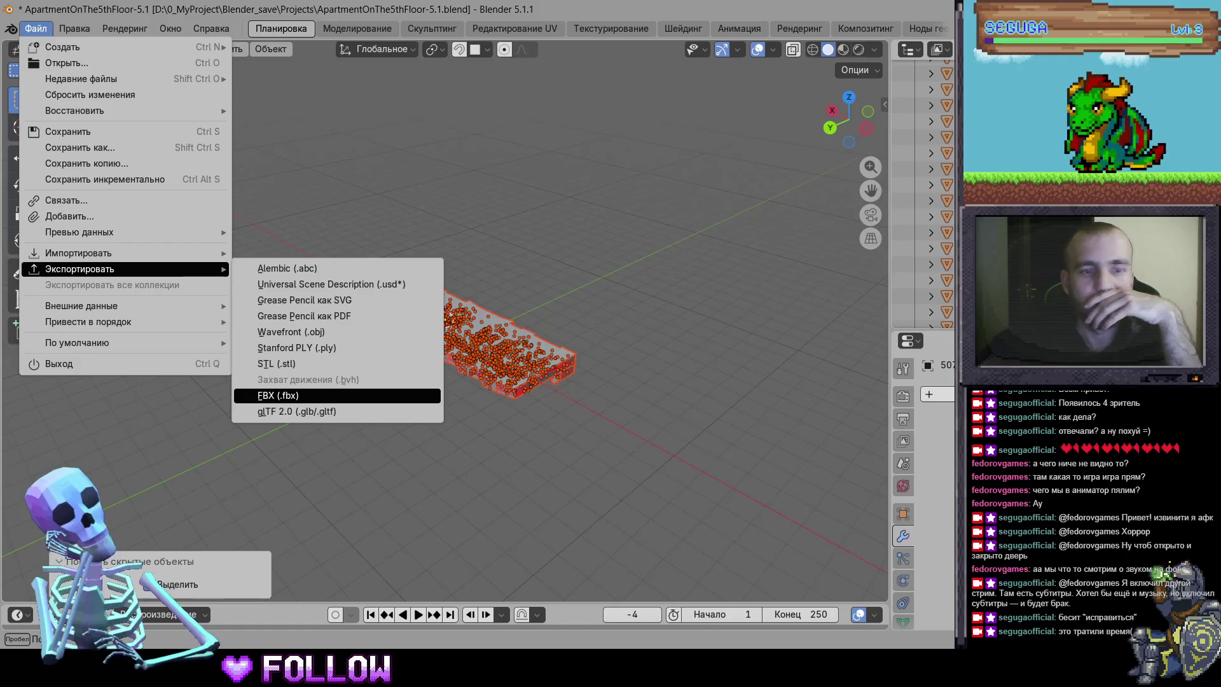
click(278, 395)
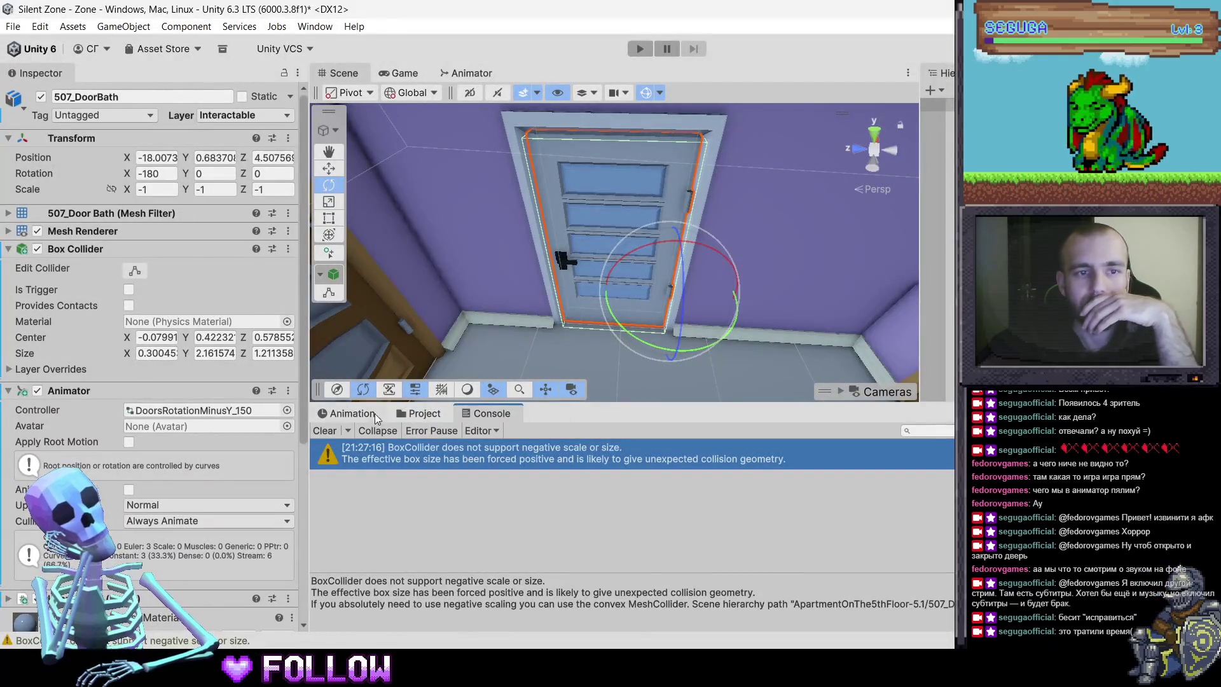
Delete ApartmentOnThe5thFloor-5.1.fbx from the Assets 3D folder and return to Blender's export dialog
click(420, 413)
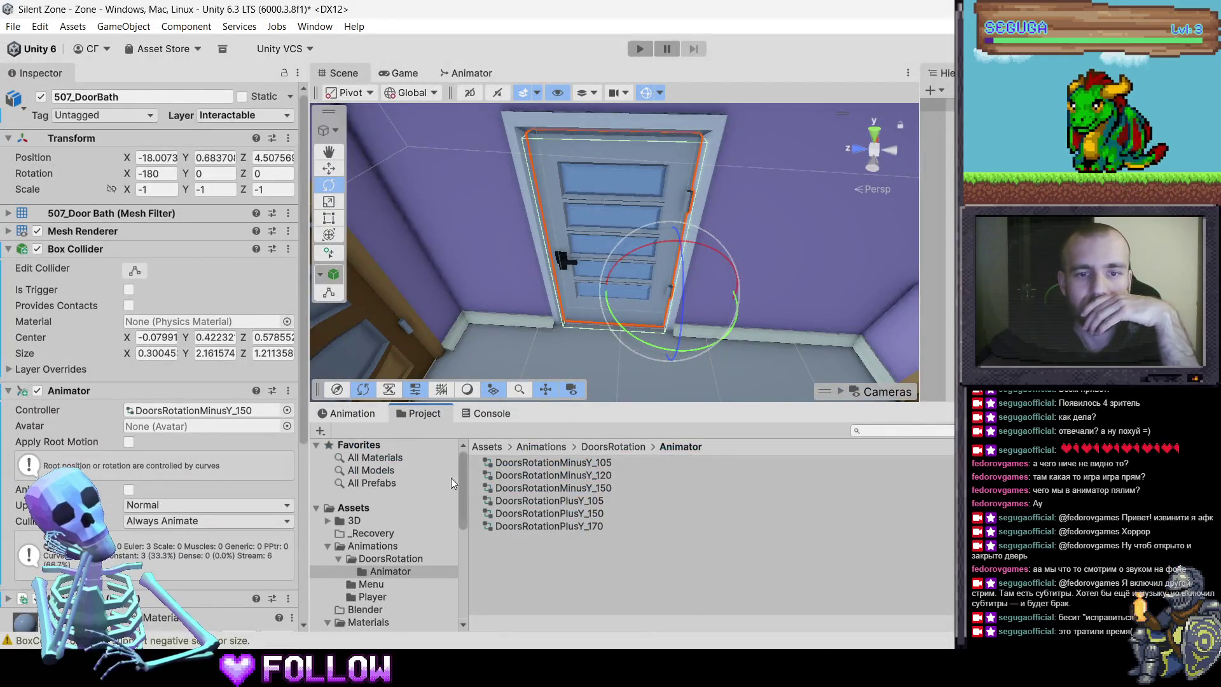
click(354, 521)
right_click(533, 491)
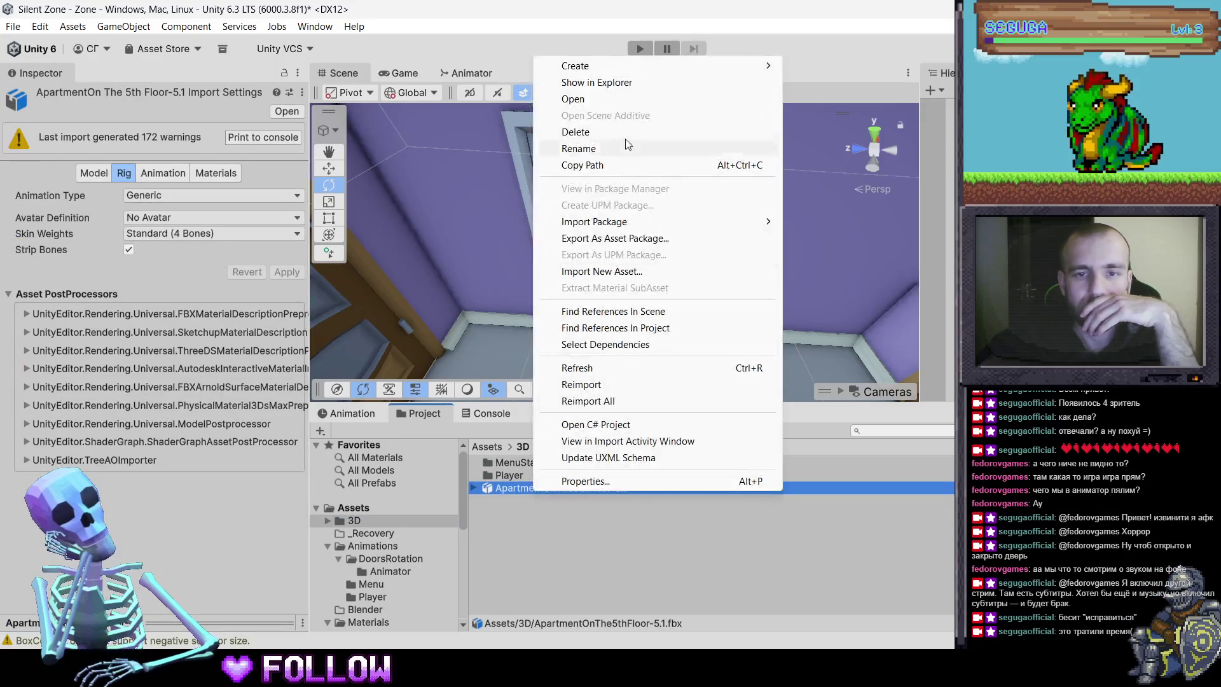
click(598, 116)
click(626, 361)
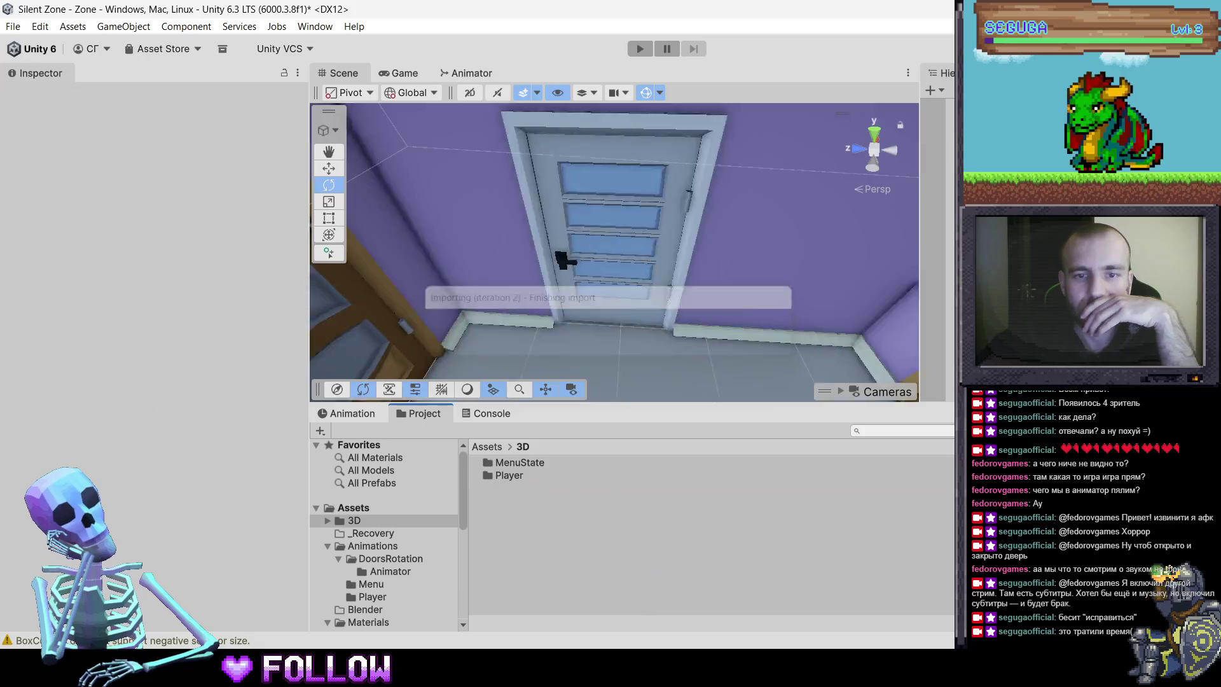
mouse_move(758, 495)
click(891, 588)
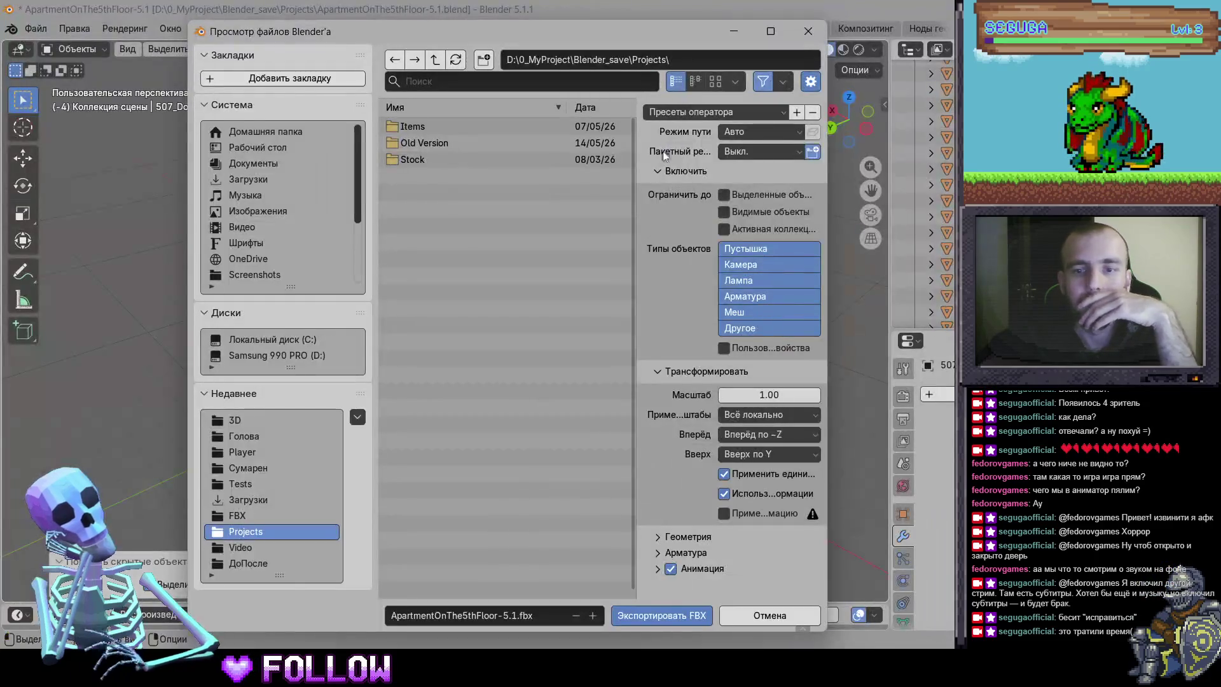
Apply the saved preset and export the FBX into D:\0_MyProject\Developer\Silent Zone\Assets\3D
click(713, 112)
click(572, 152)
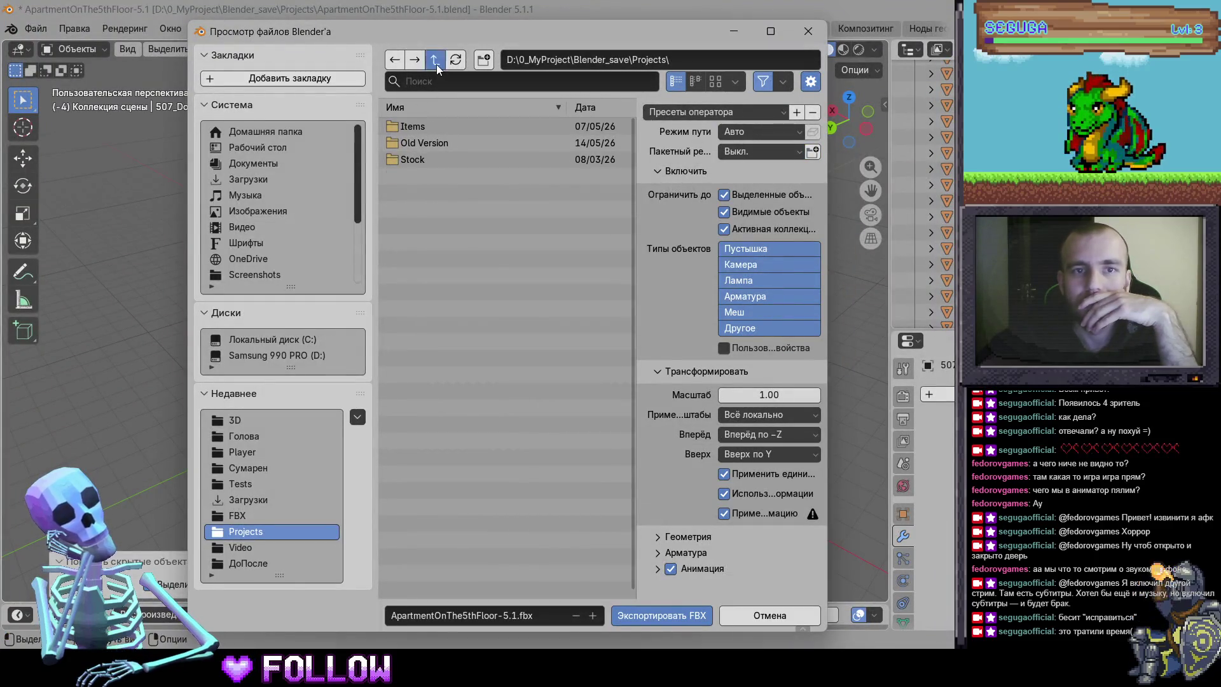
click(277, 355)
click(438, 131)
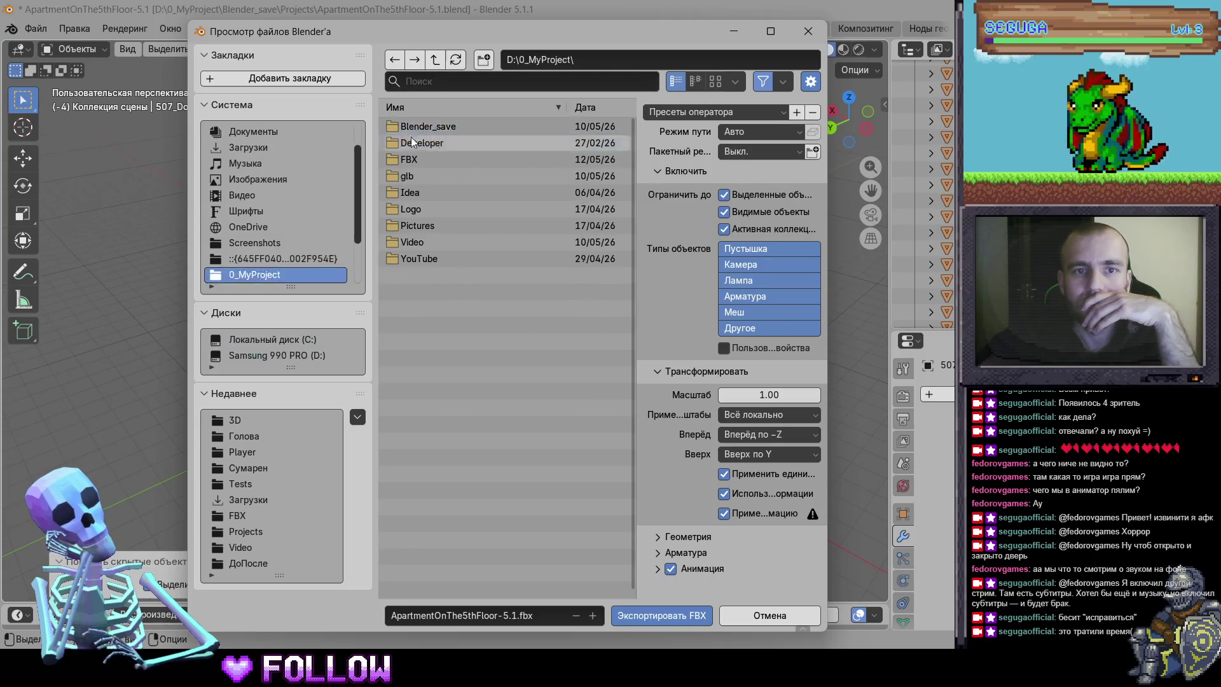
click(422, 143)
click(423, 128)
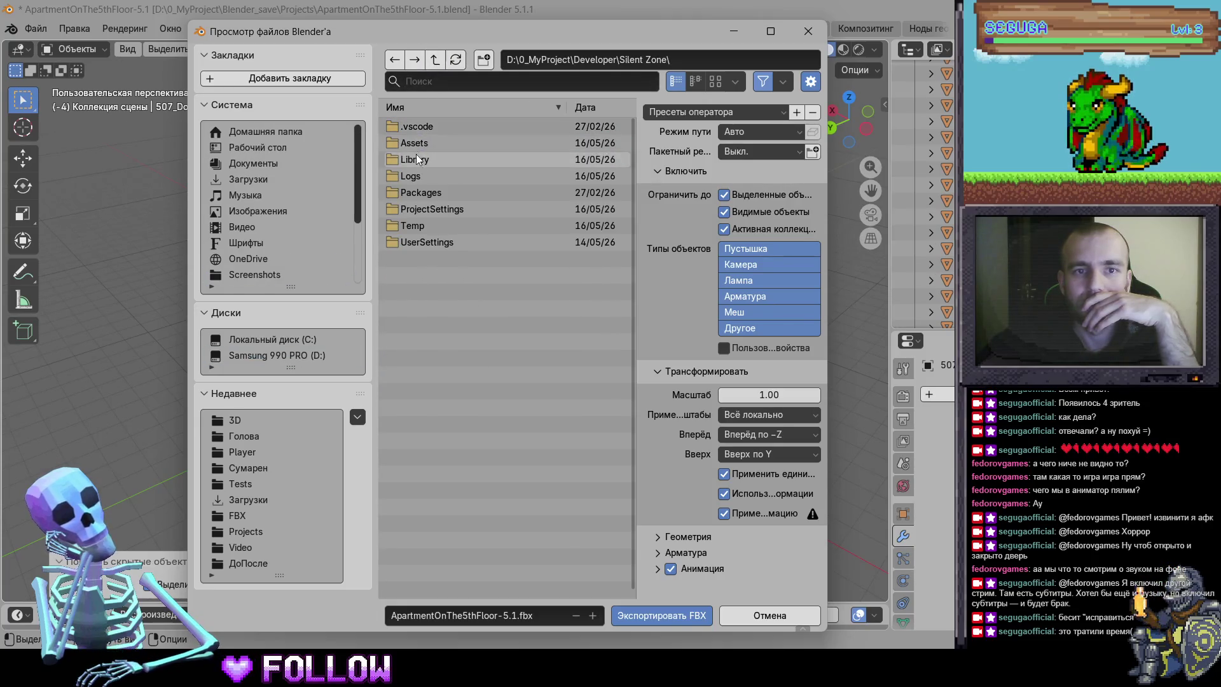
click(426, 143)
click(428, 129)
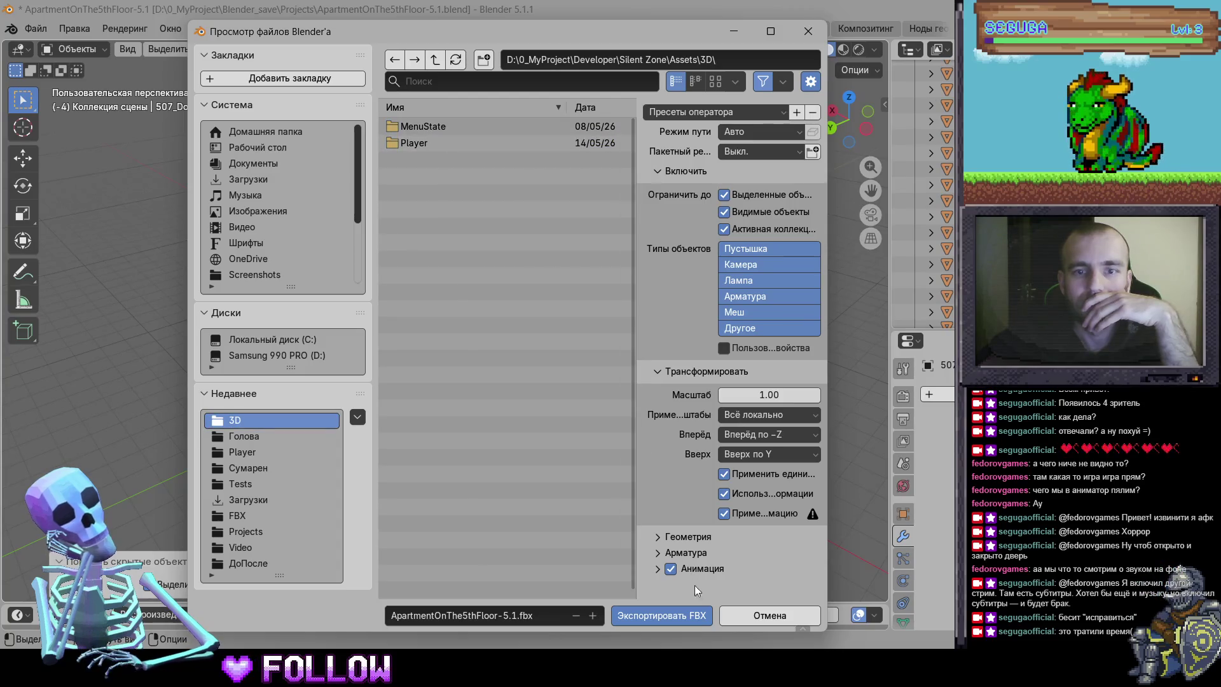
click(661, 615)
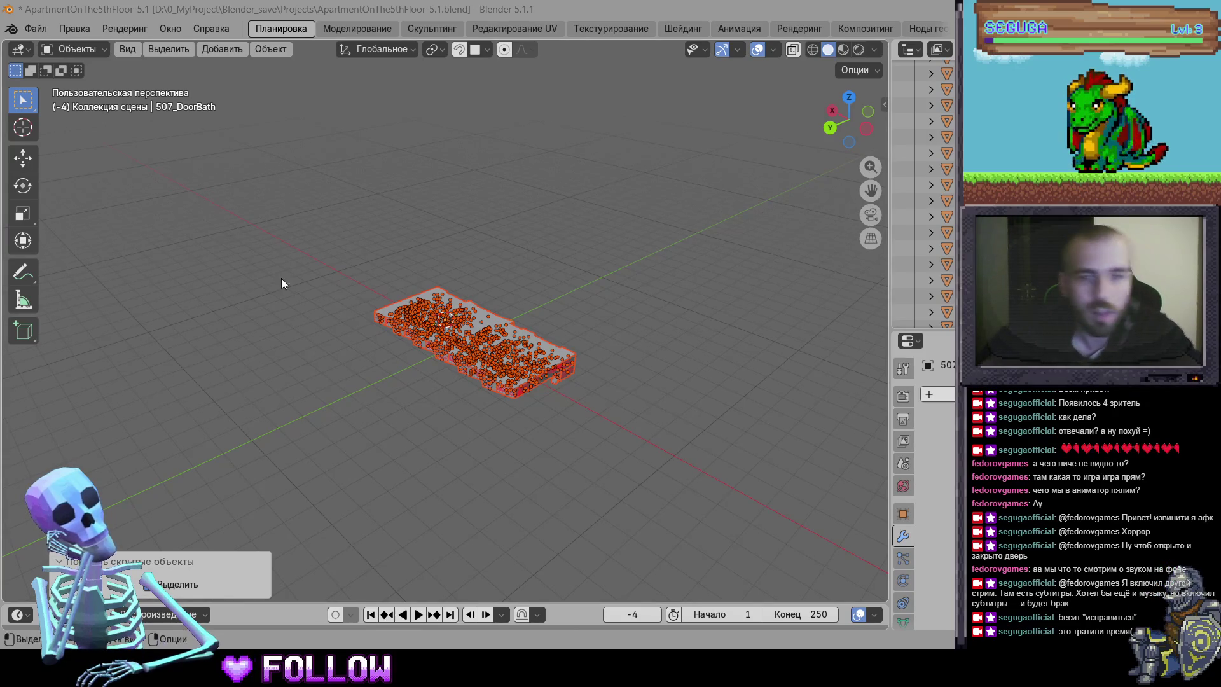
key(ctrl+z)
key(alt+Tab)
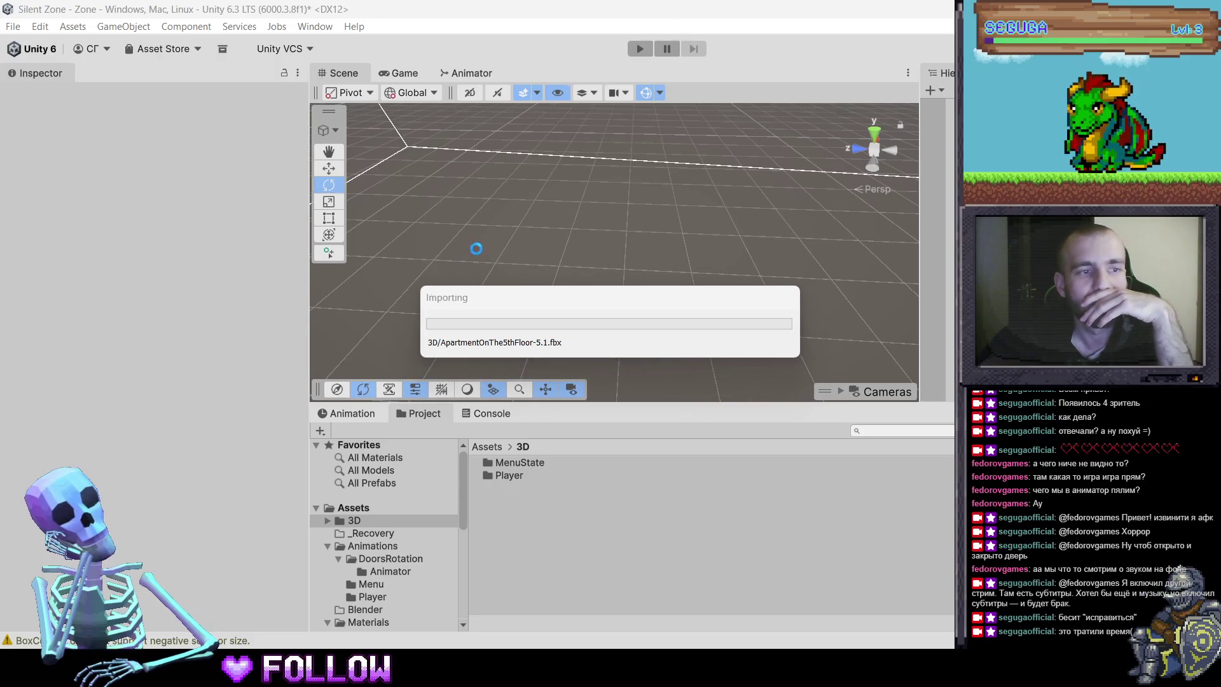
Select 507_DoorBath in the Scene view and open its Box Collider's component menu
click(603, 253)
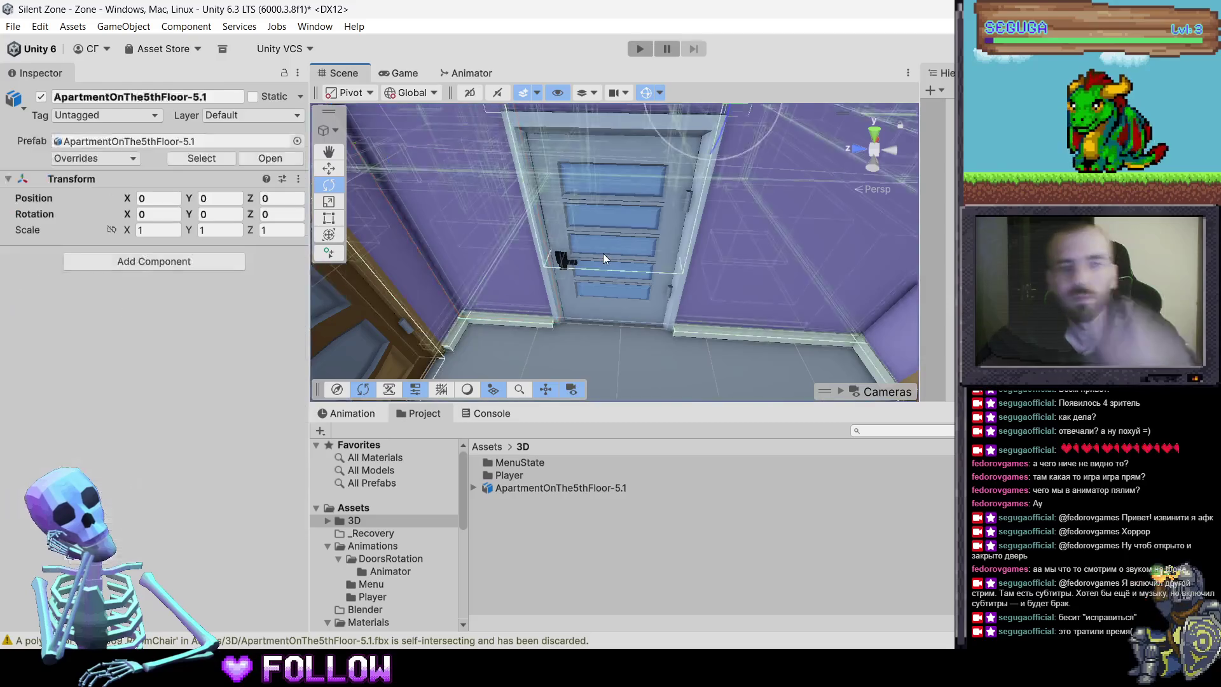
click(627, 266)
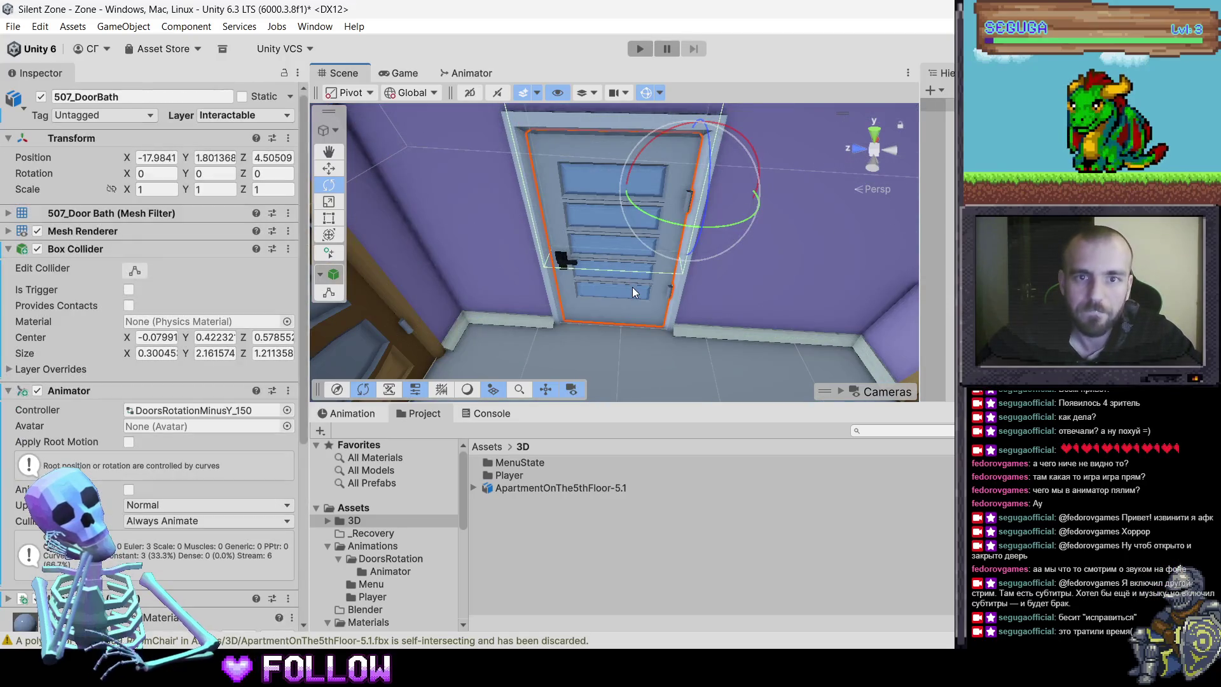
scroll(134, 269, down, 5)
scroll(255, 163, up, 3)
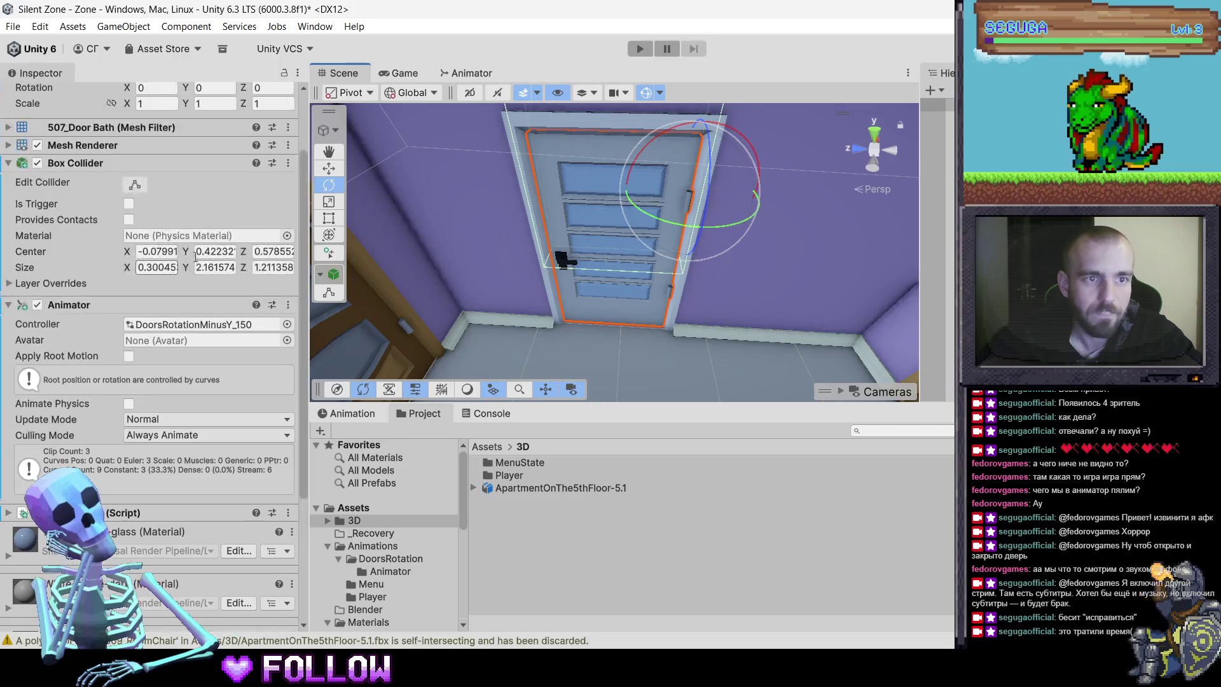
click(290, 163)
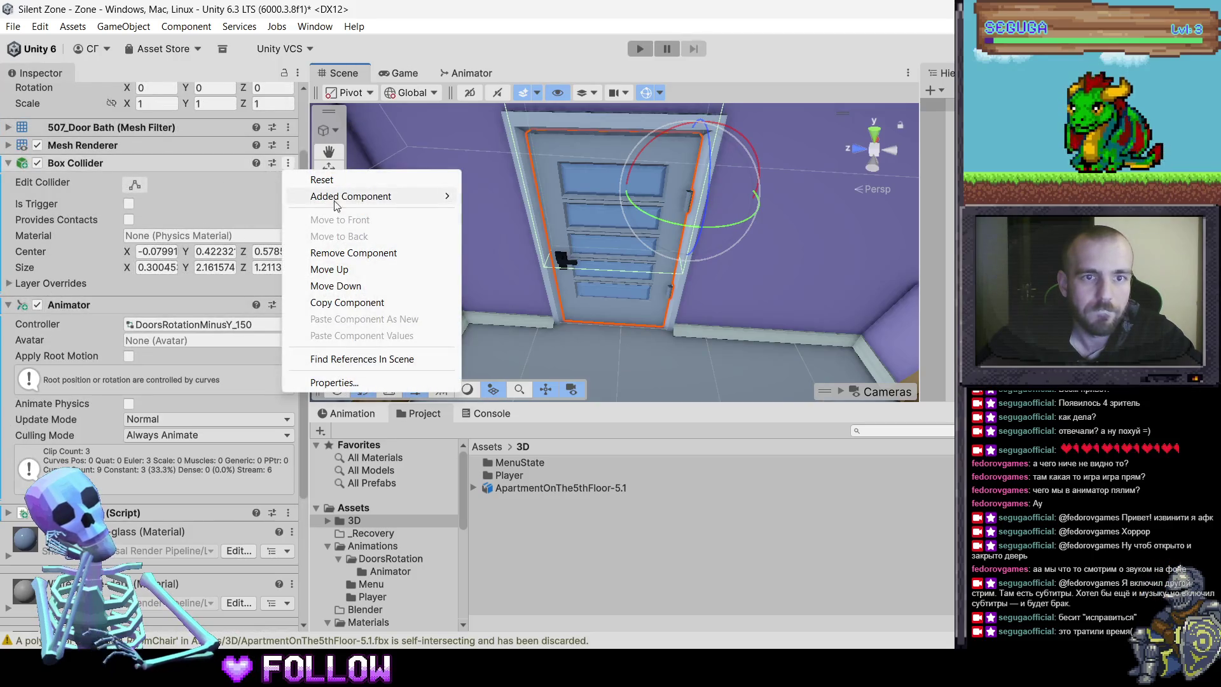
Remove the door's old Box Collider and add a new one by searching 'box'
mouse_move(333, 198)
click(360, 253)
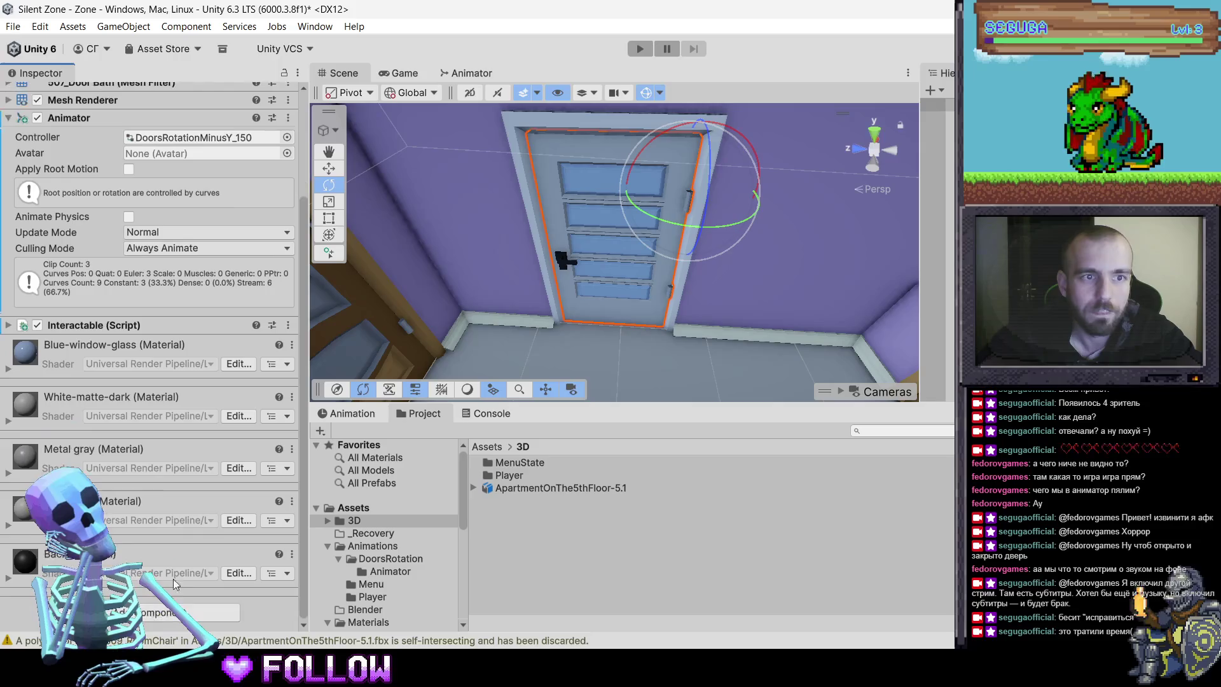
click(178, 615)
text(щч)
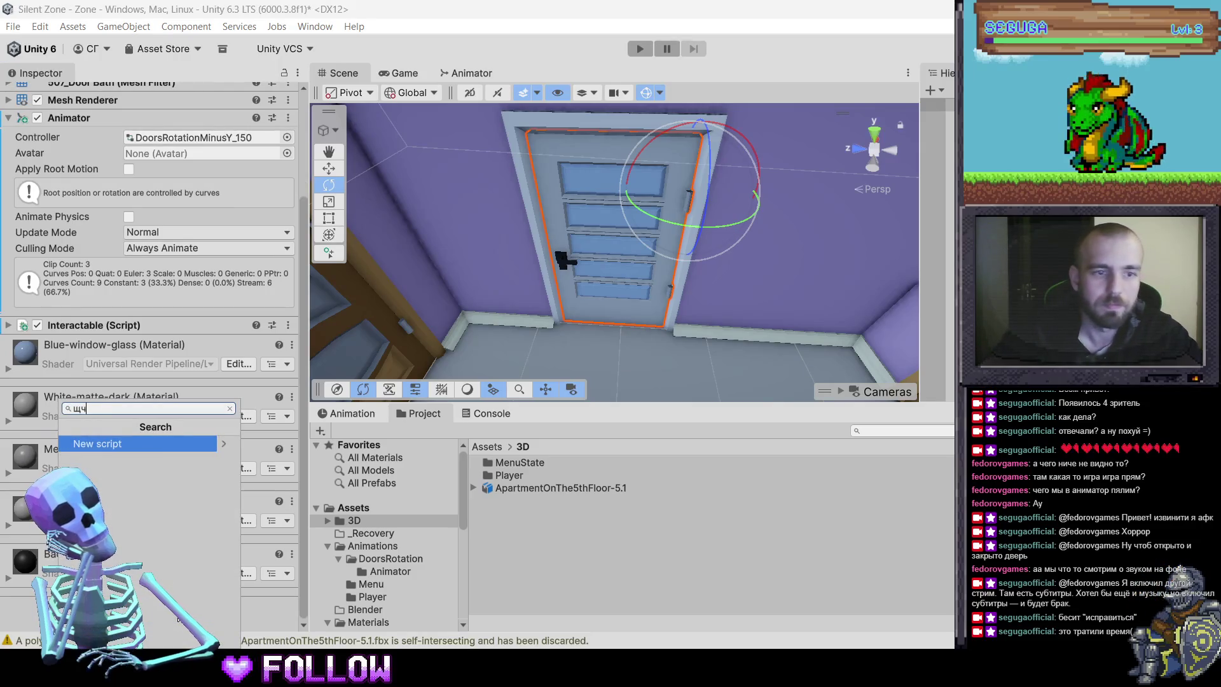
key(BackSpace)
text(ищч)
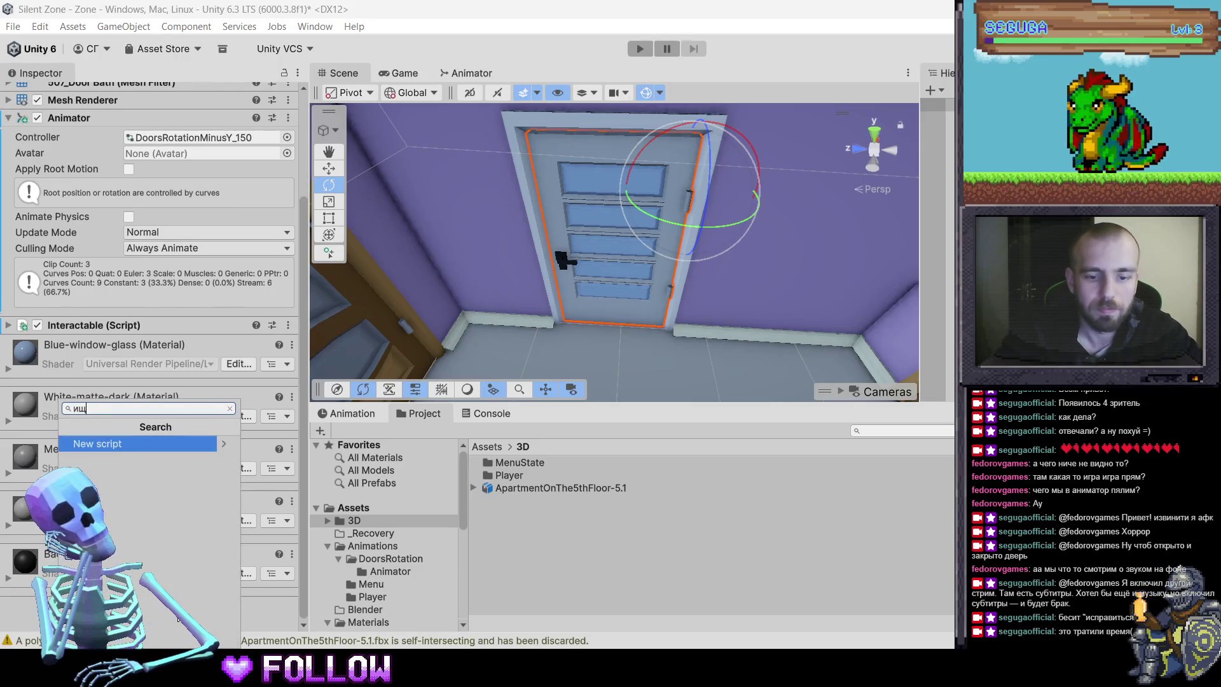
key(BackSpace)
key(BackSpace)
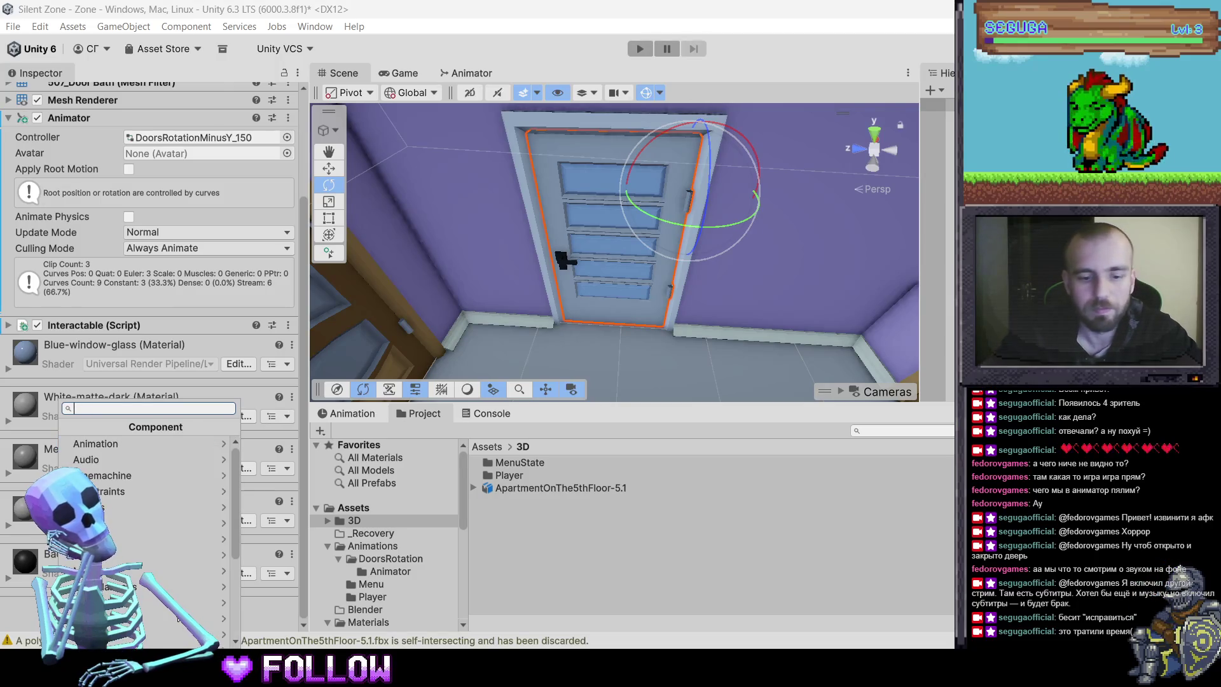
text(box)
key(Return)
Try dragging the new Box Collider above the Animator in the component list
mouse_move(184, 344)
mouse_down()
mouse_move(102, 321)
mouse_move(62, 194)
mouse_up()
mouse_move(73, 114)
mouse_down()
mouse_move(88, 106)
mouse_move(99, 320)
mouse_move(114, 118)
mouse_move(111, 108)
mouse_move(123, 396)
mouse_up()
mouse_move(139, 216)
mouse_down()
mouse_move(117, 152)
mouse_move(88, 164)
mouse_move(91, 397)
mouse_move(73, 153)
mouse_up()
Playtest while watching the door's states in the Animator, then stop and show the Game view
click(640, 49)
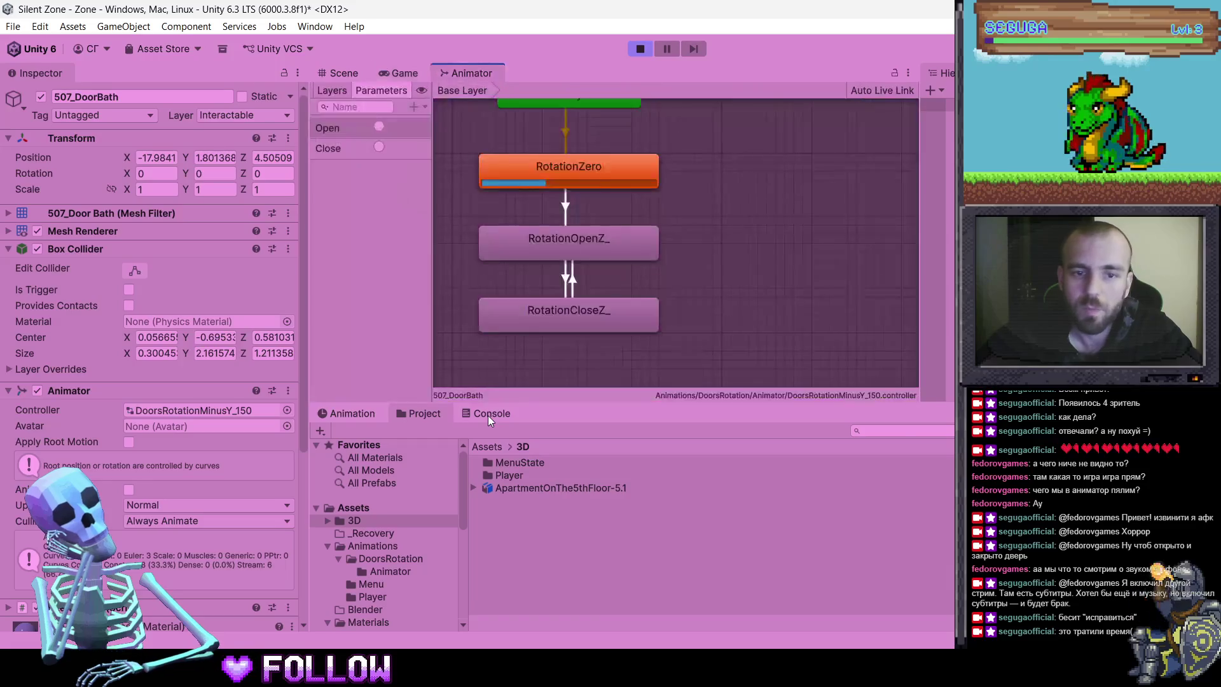
click(487, 415)
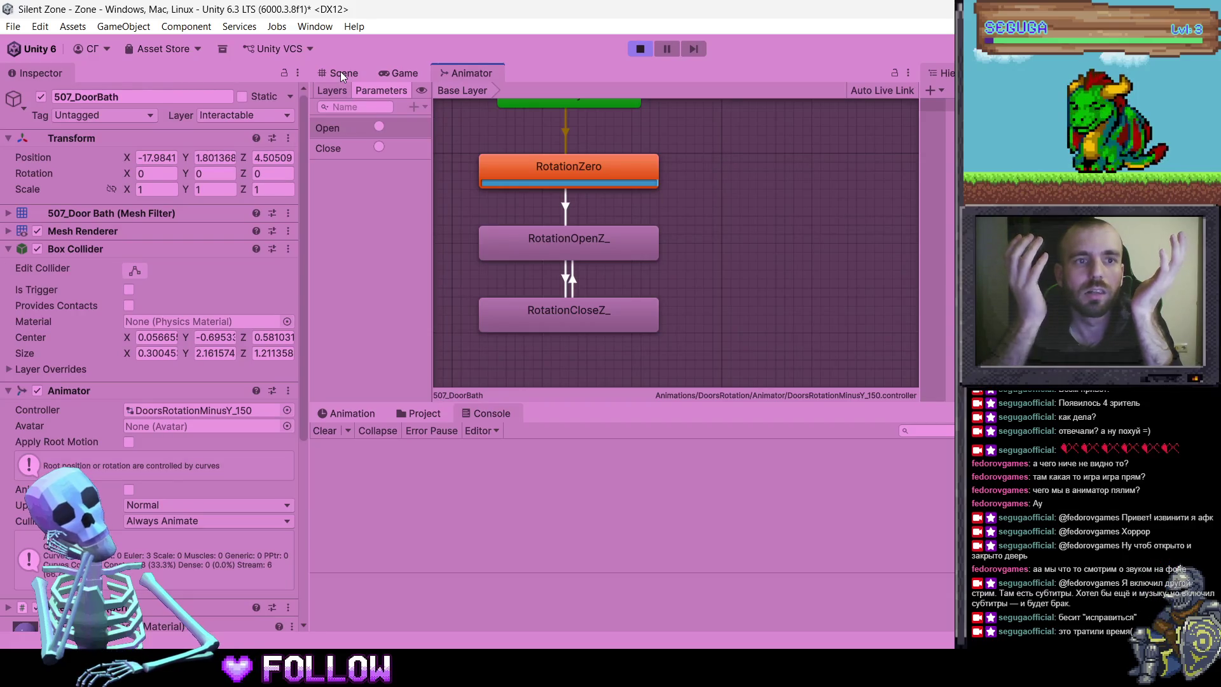
click(640, 49)
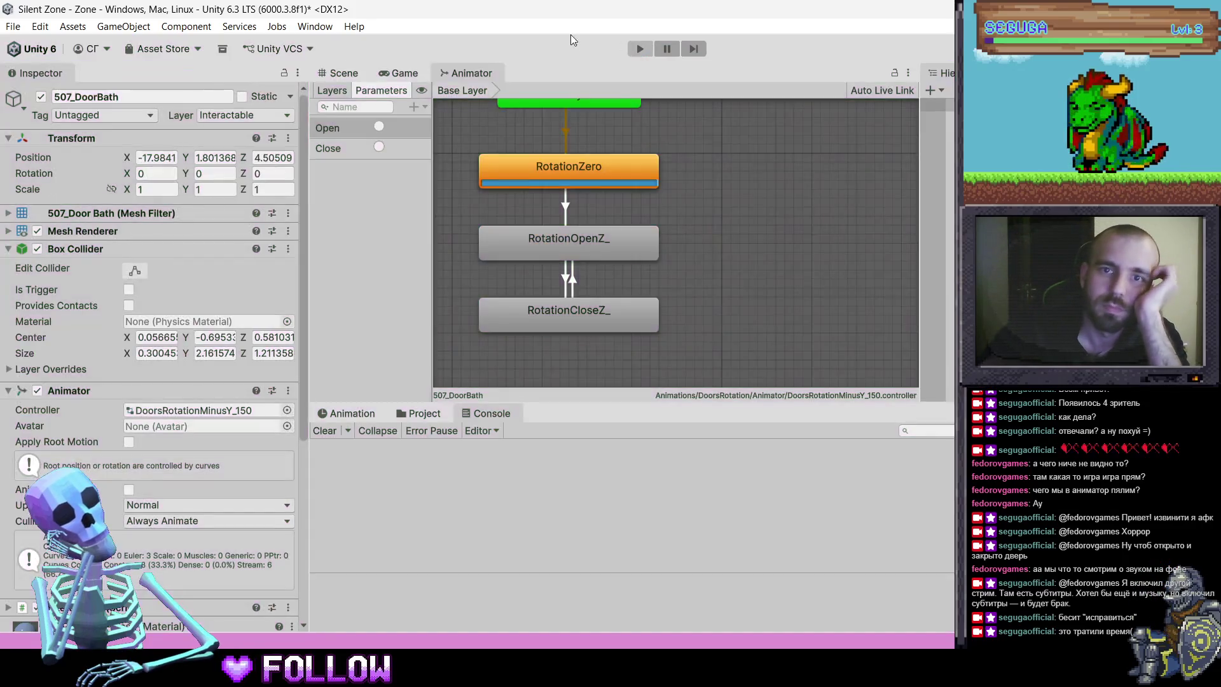
click(423, 73)
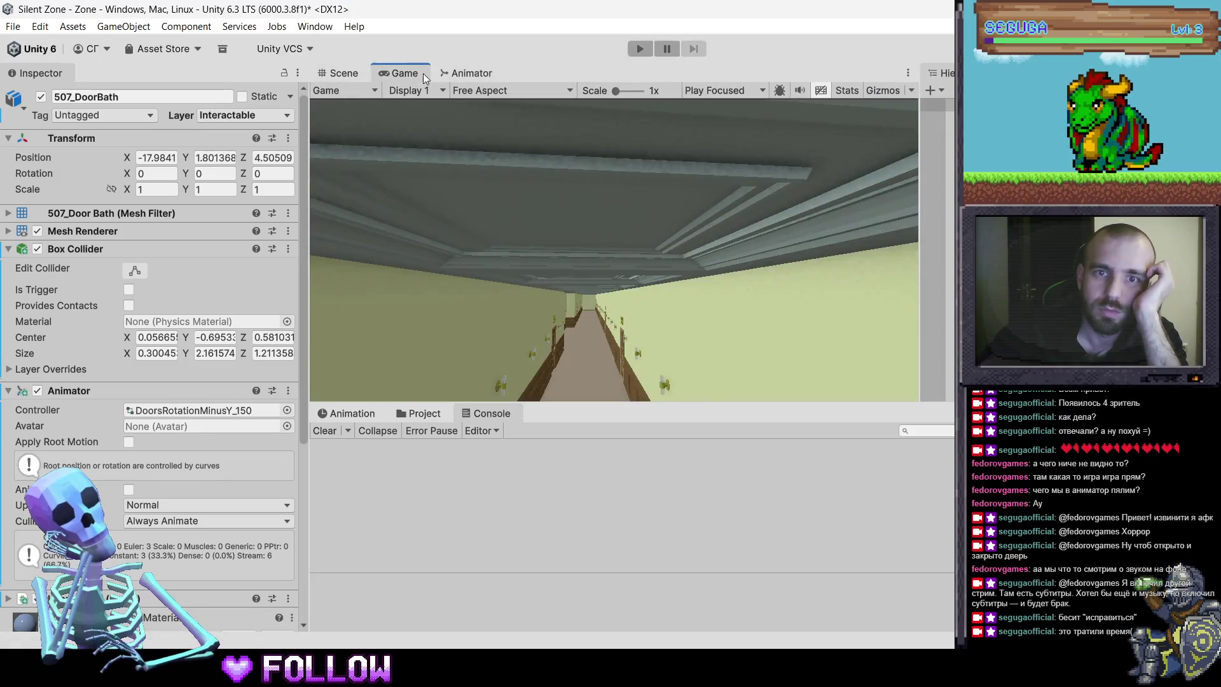
Start a playtest and quit Blender, saving the apartment file
click(640, 50)
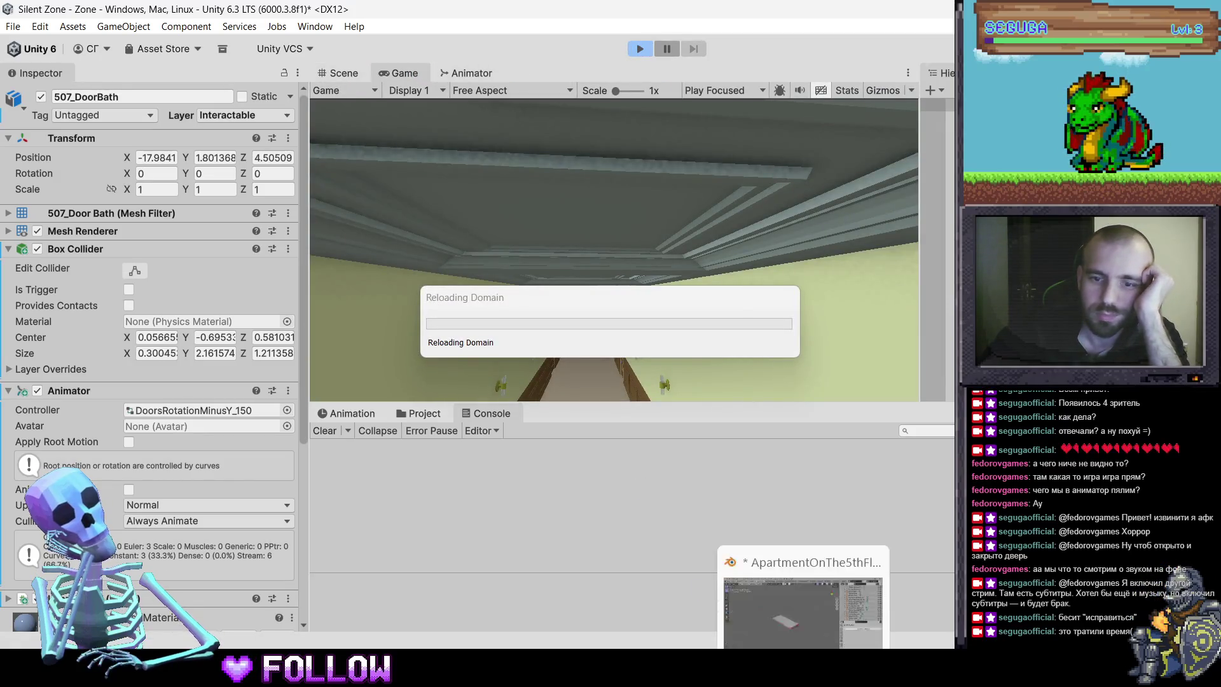
click(805, 665)
key(ctrl+q)
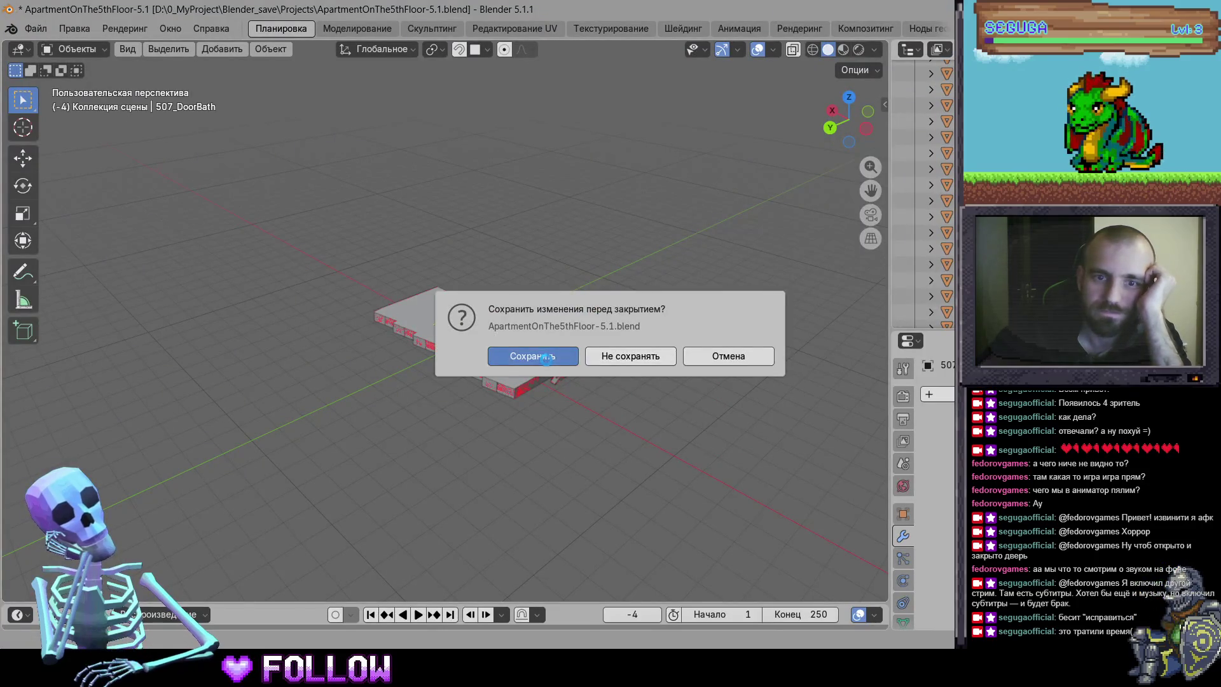
click(533, 359)
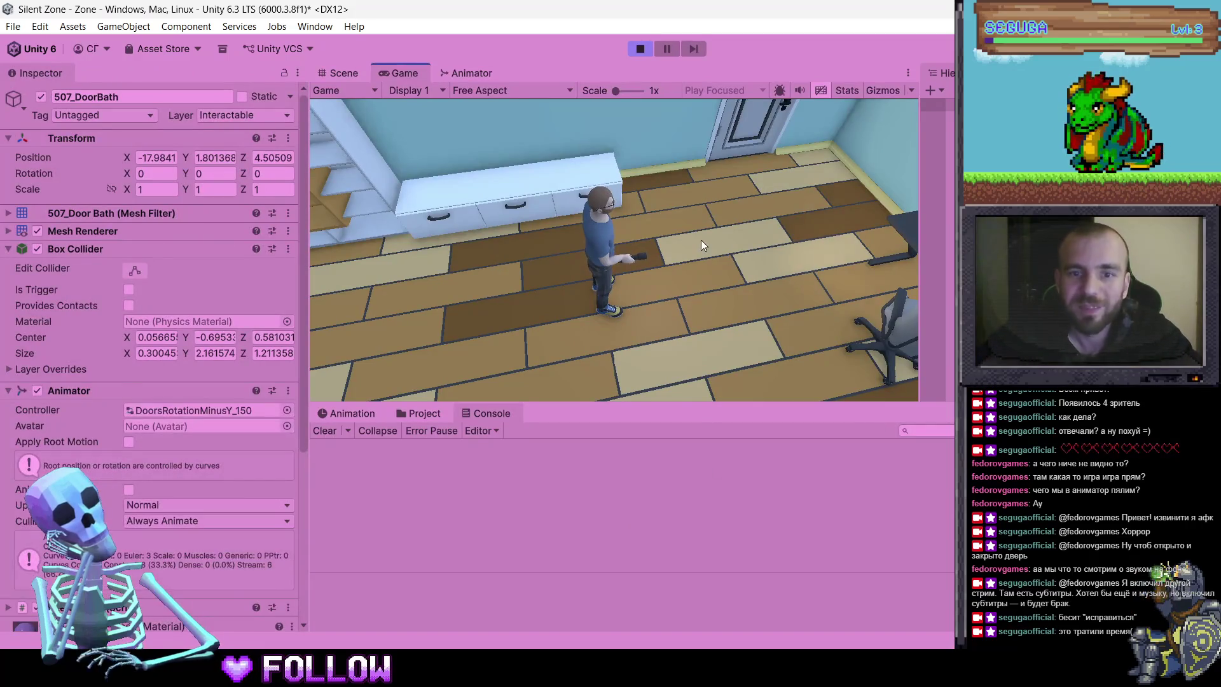
Click 500_DoorRoom in the game, then open Interactable.cs from the 'IsOpen' console warning
click(541, 206)
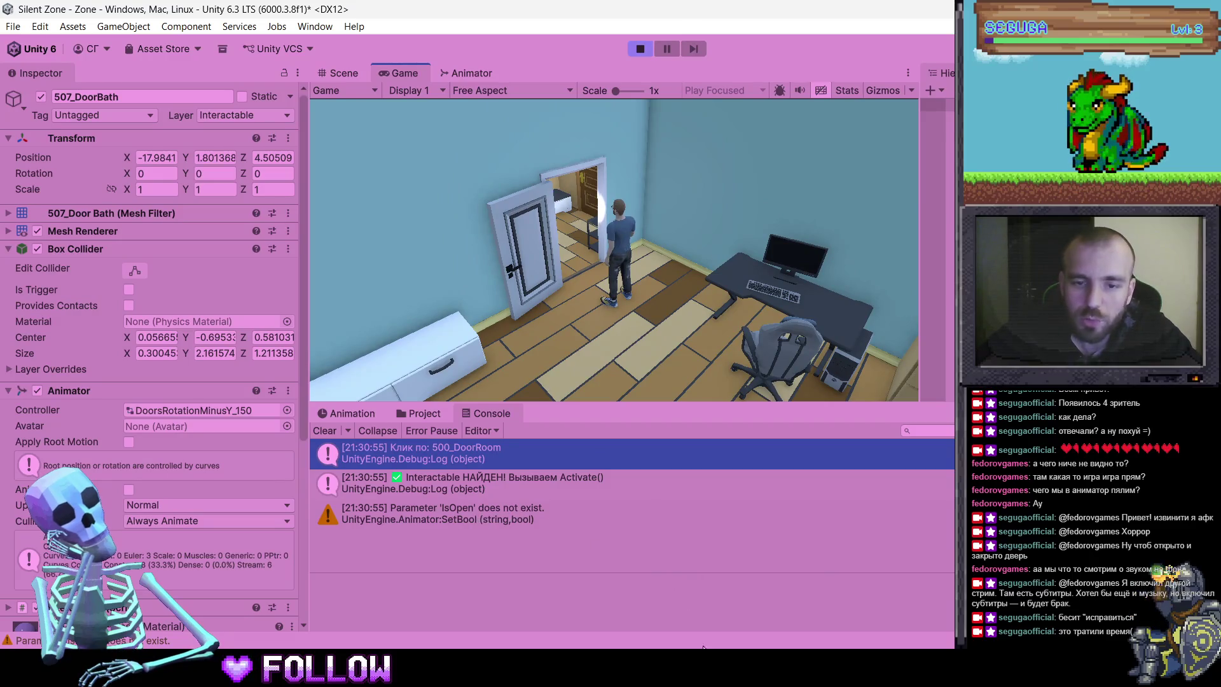
double_click(471, 514)
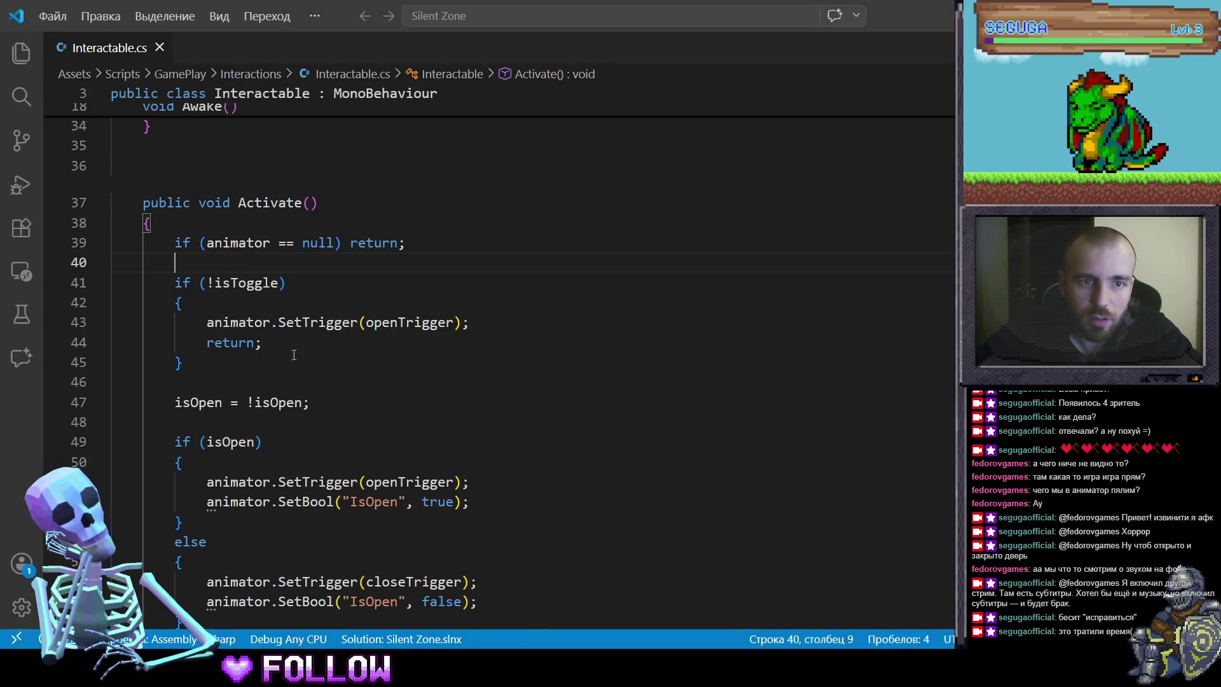
scroll(287, 345, down, 1)
drag(153, 358, 254, 357)
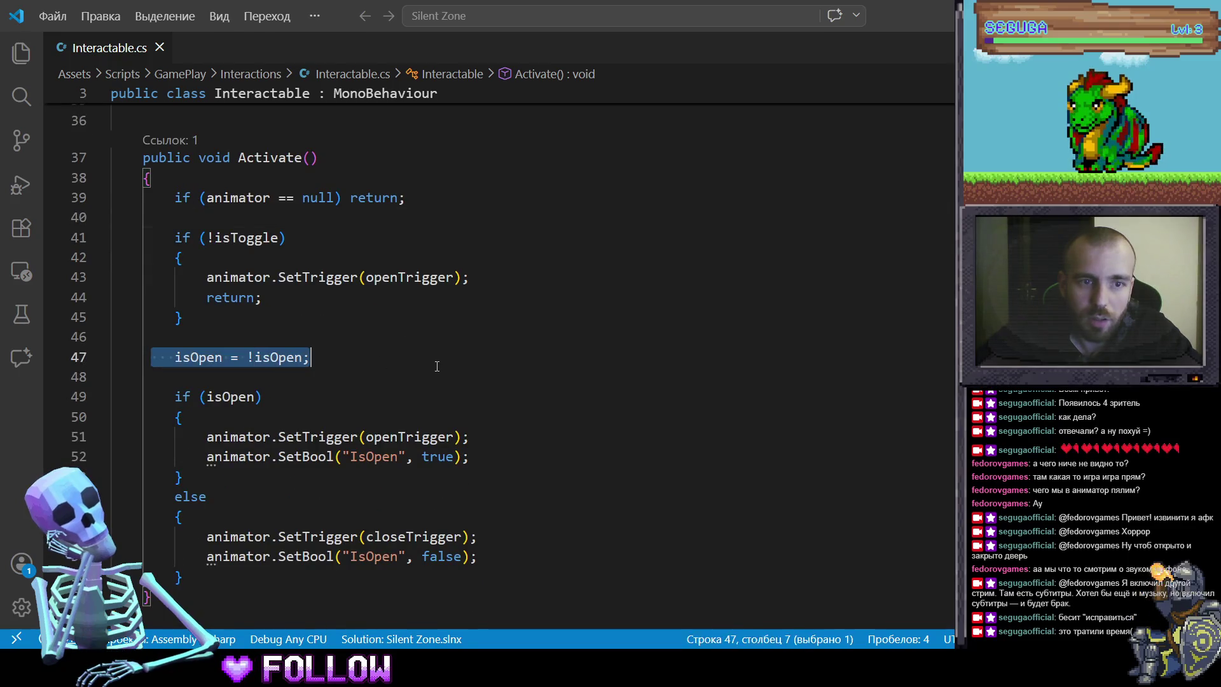
key(alt+Tab)
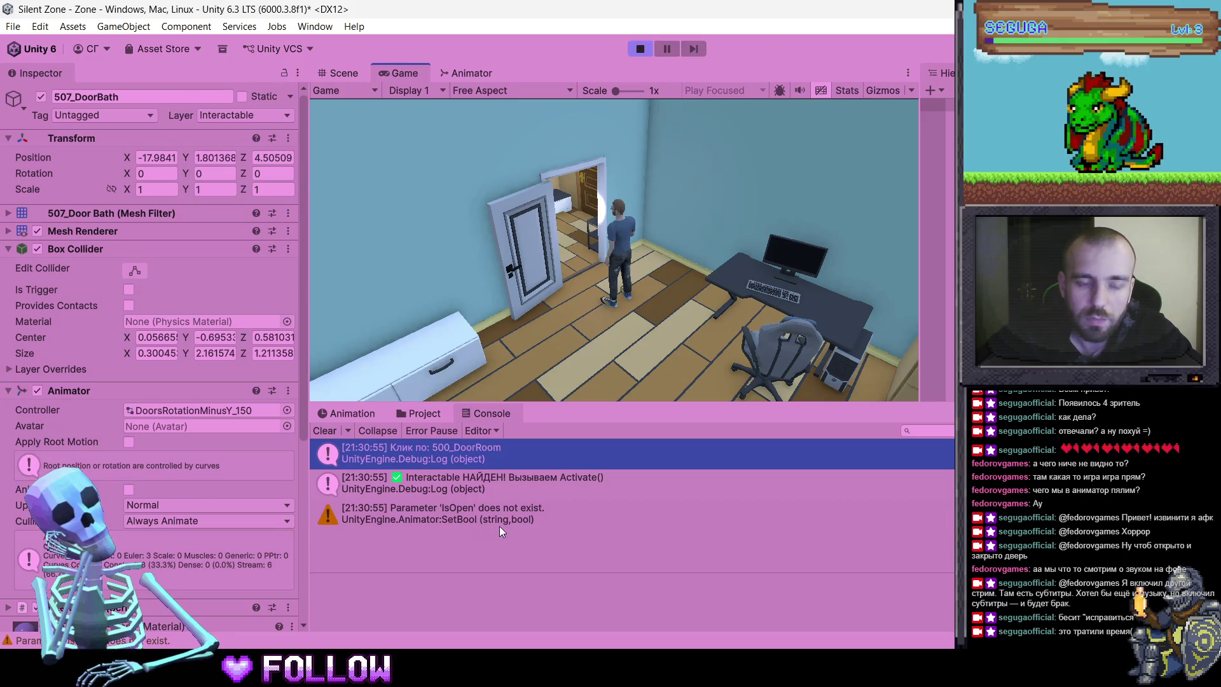
Walk the hallway in play, trying the kitchen door and door 500
click(610, 229)
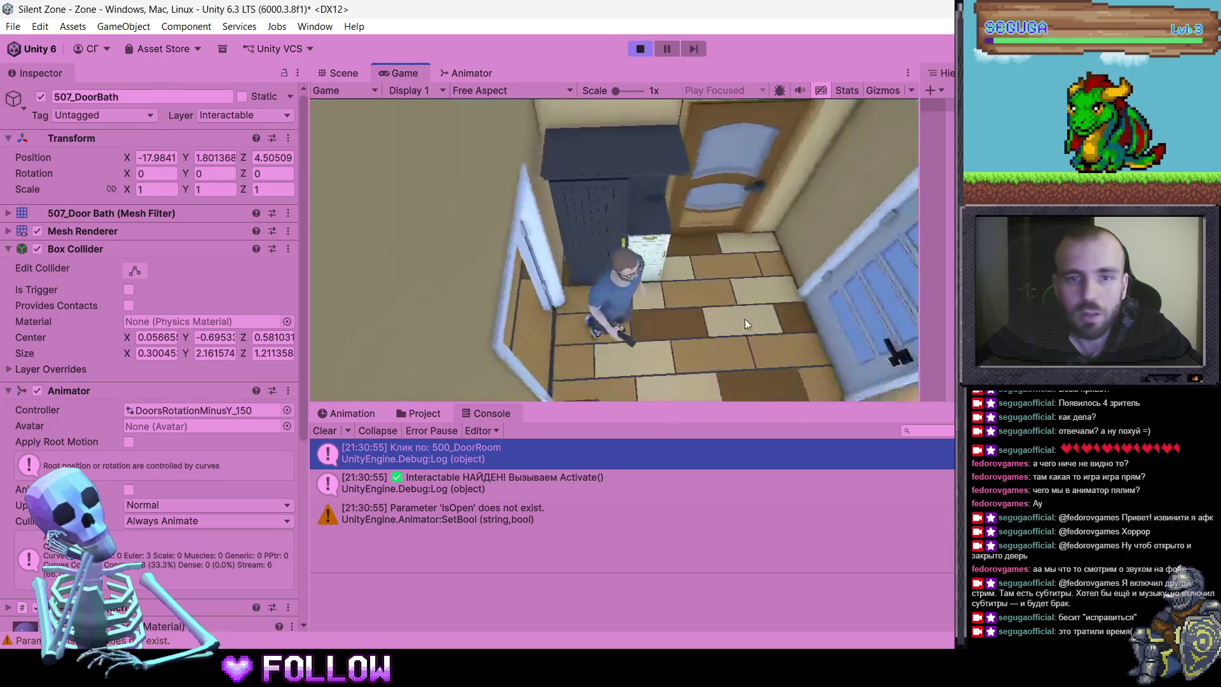
click(761, 317)
click(801, 373)
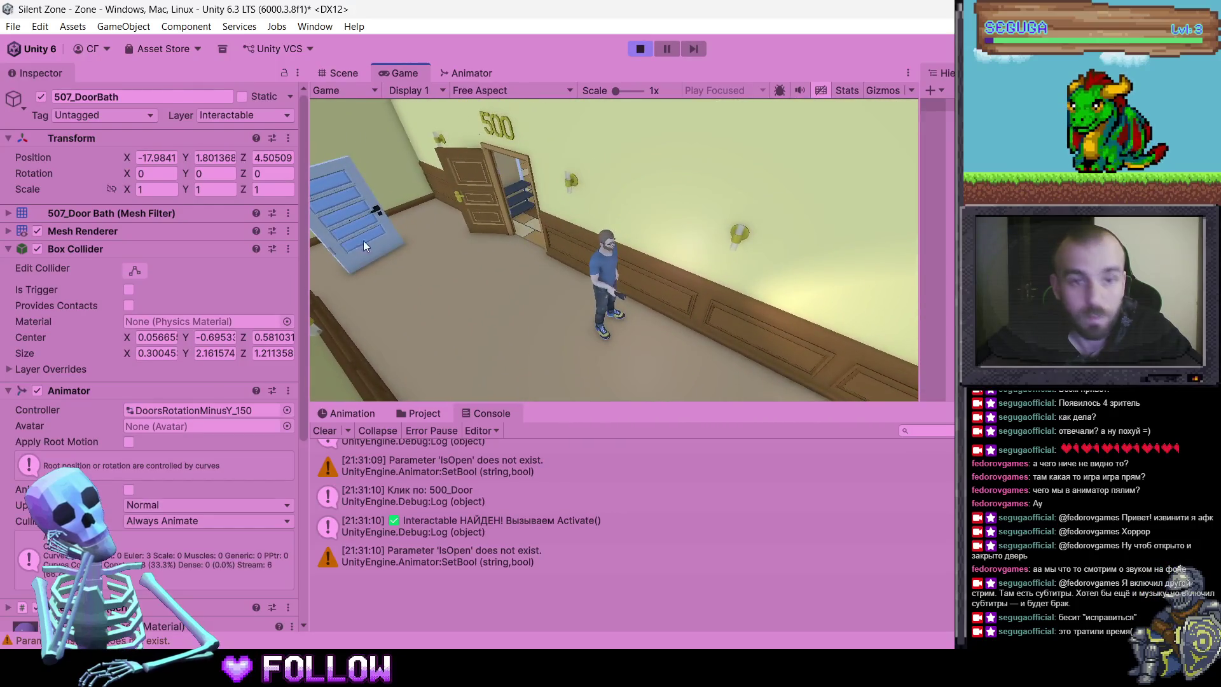
click(357, 244)
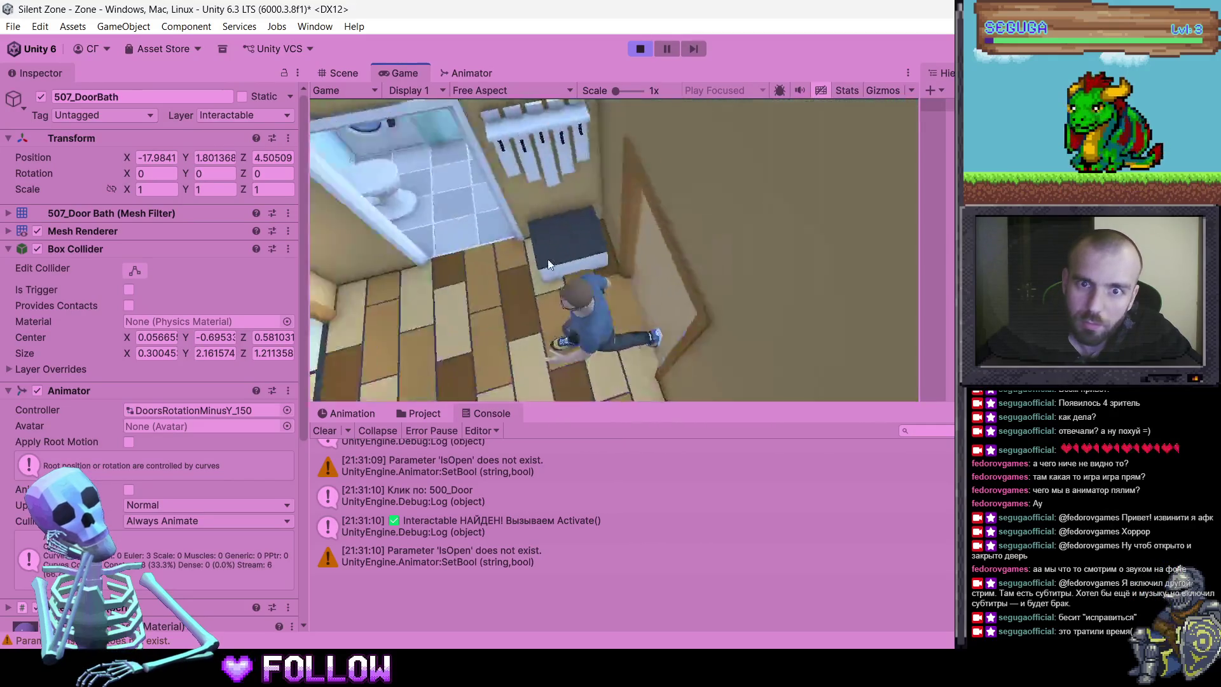
Walk into the bathroom, click its door to open it, and stop the playtest
click(692, 245)
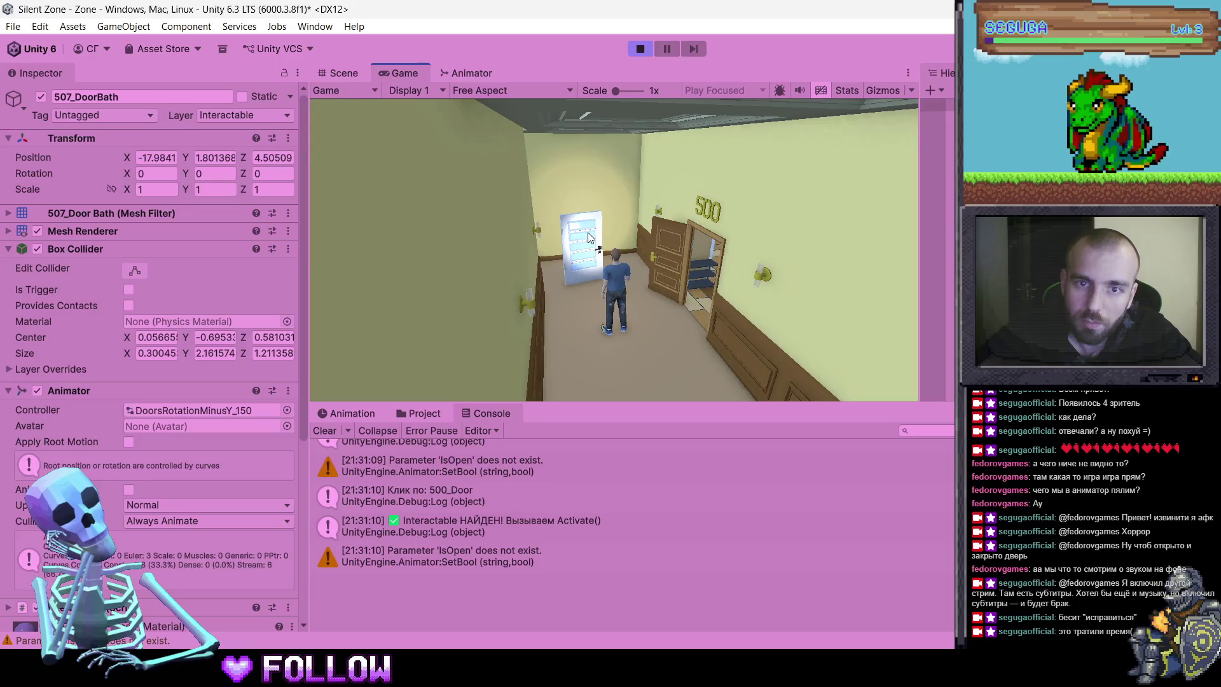
click(571, 284)
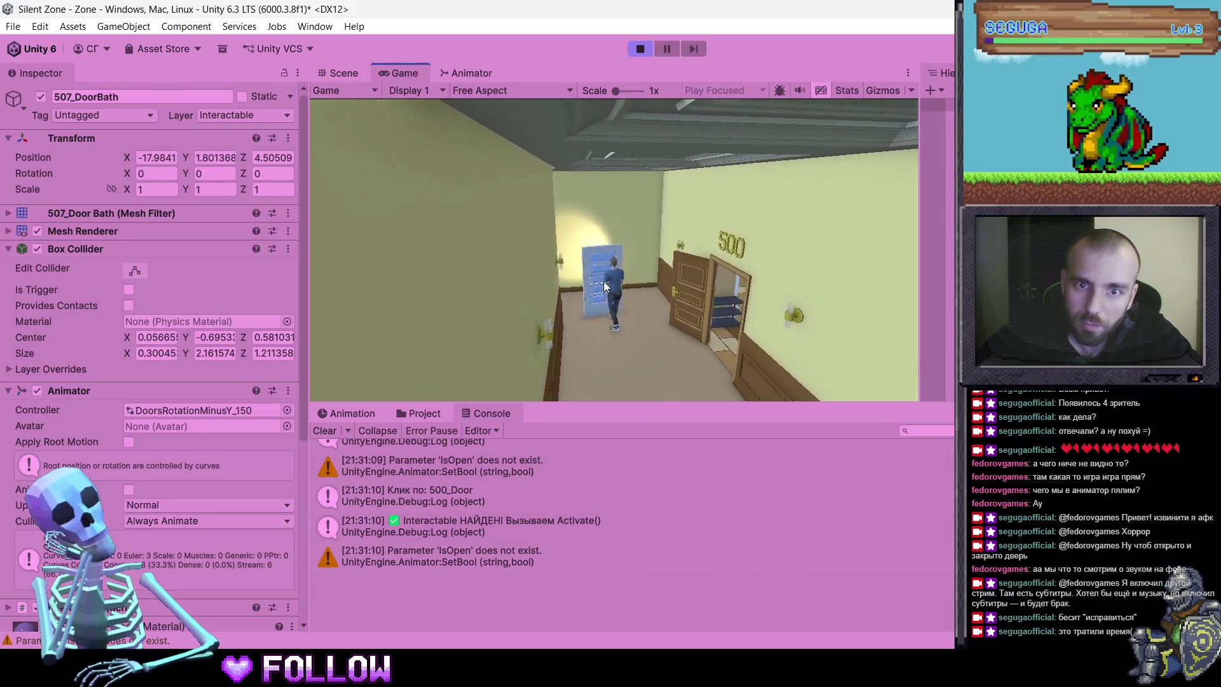
click(642, 345)
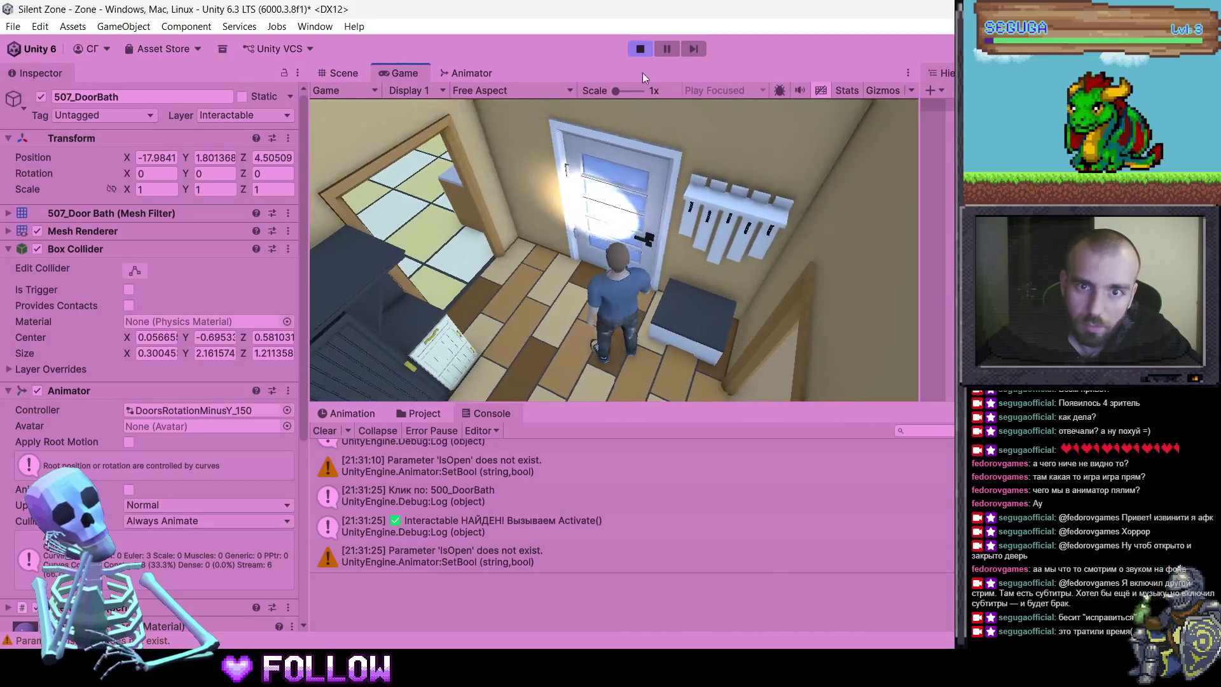
click(641, 50)
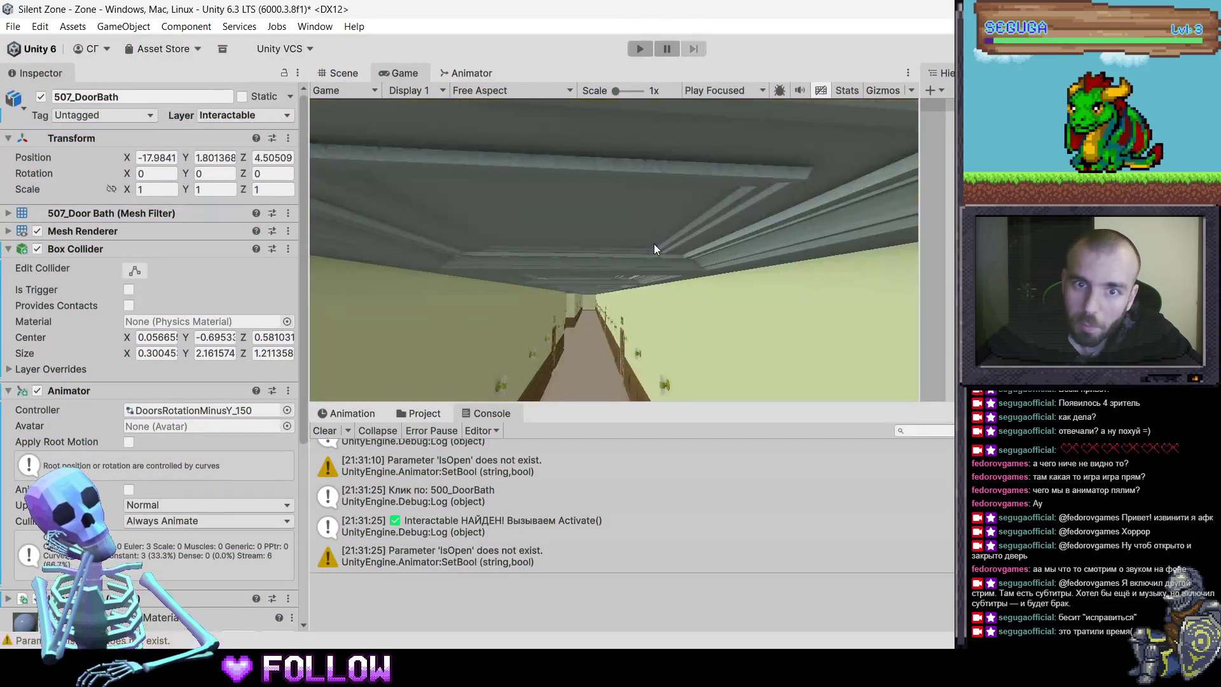
Switch to the Scene view, zoom out and frame the wall beside the bathroom
click(335, 68)
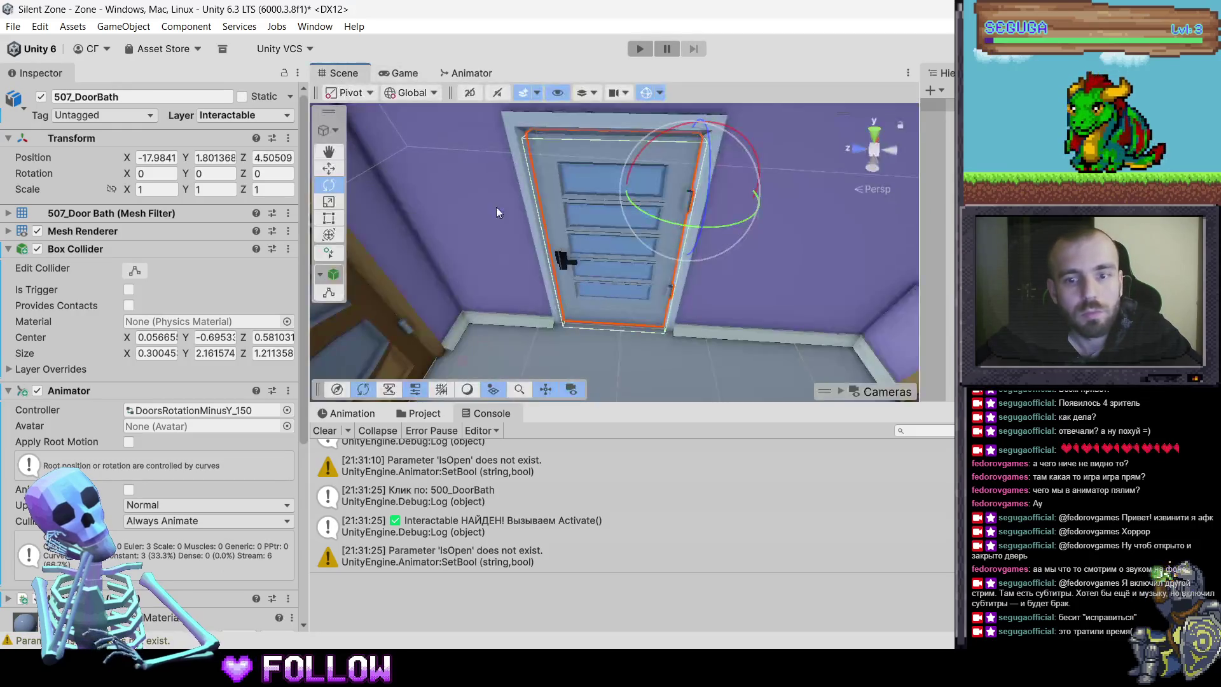
scroll(676, 314, down, 10)
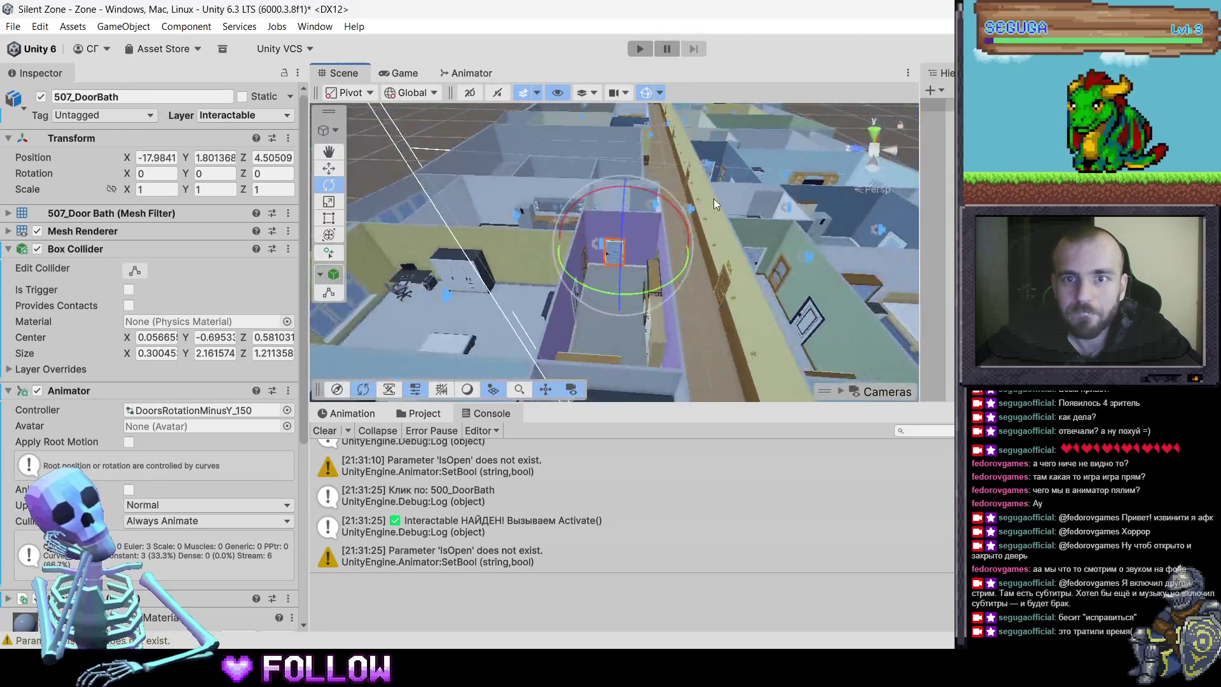
click(559, 223)
click(559, 222)
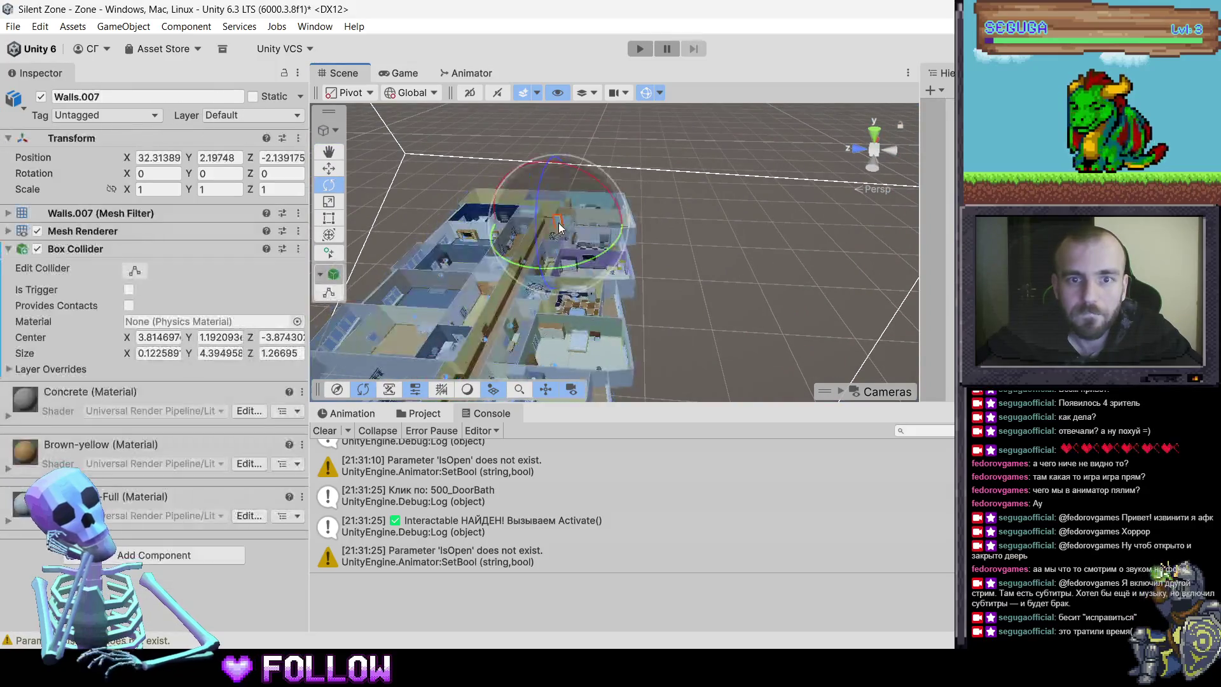
key(f)
Orbit into the bathroom, select 500_DoorBath and rotate it to check its pivot
drag(714, 251, 696, 272)
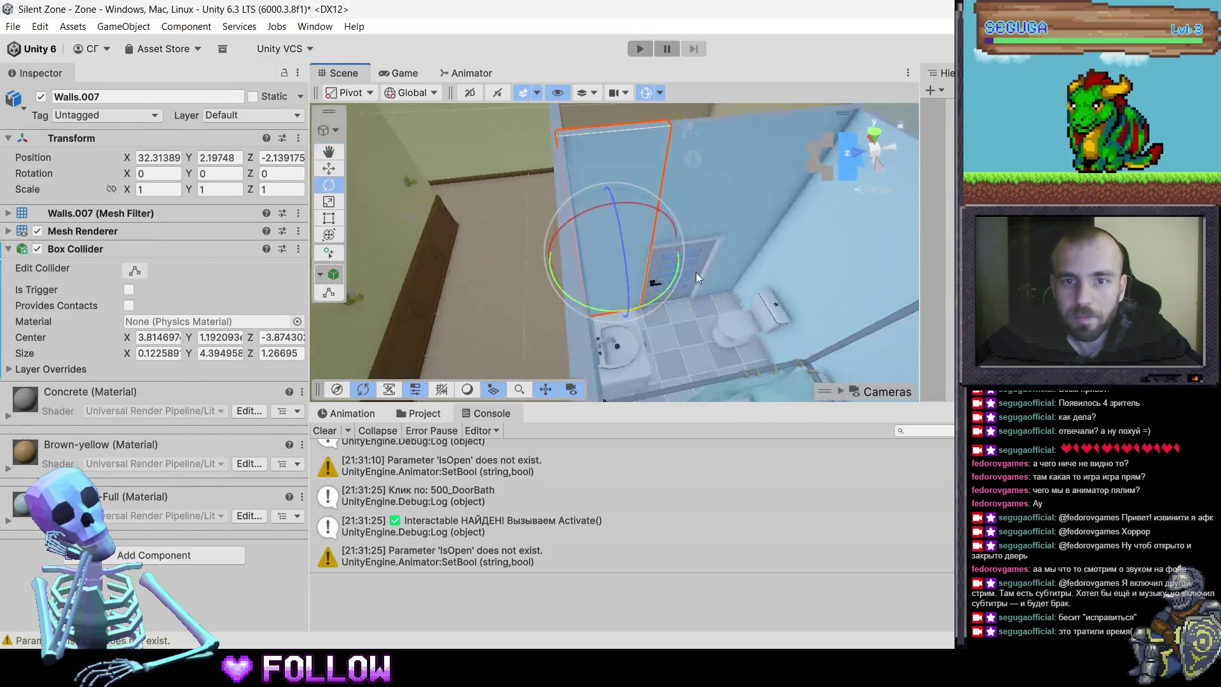
click(699, 269)
click(689, 272)
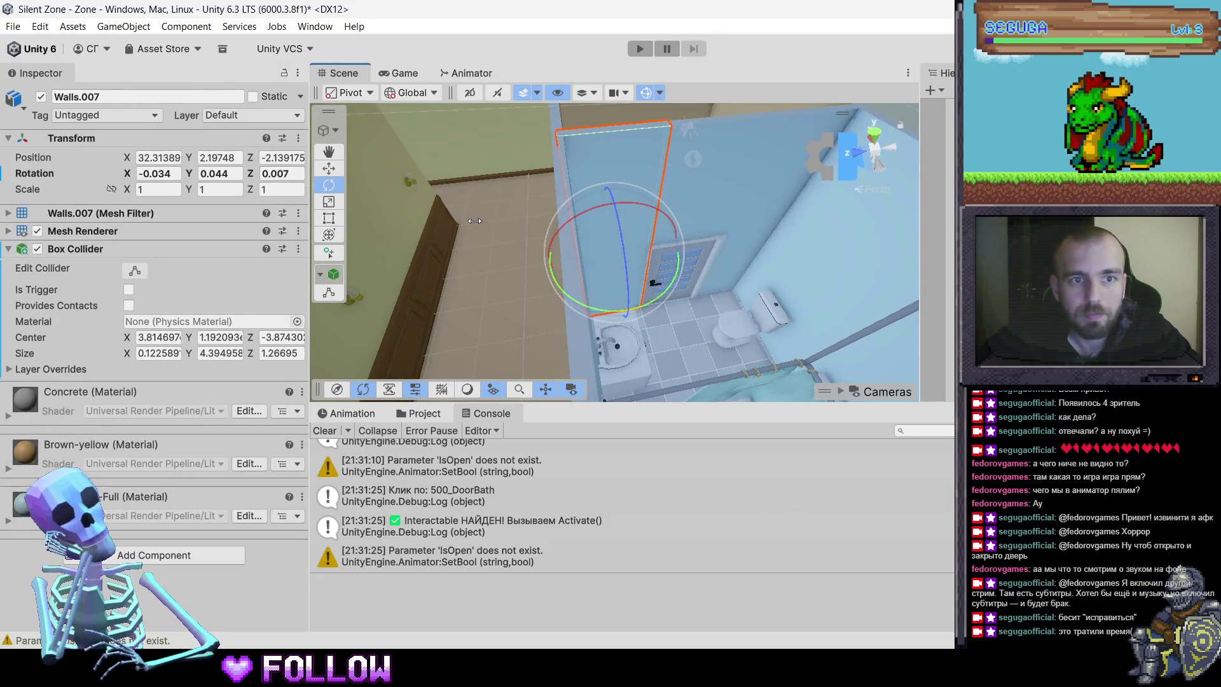
click(690, 268)
click(690, 268)
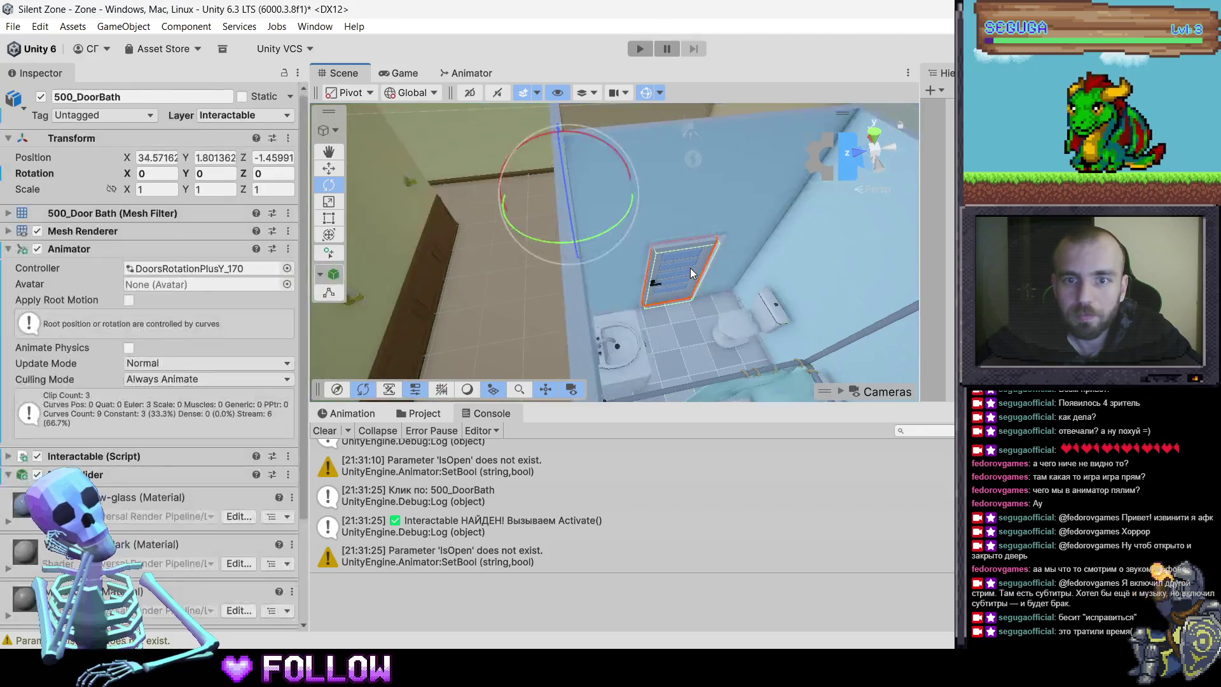
mouse_move(579, 241)
mouse_down()
mouse_move(551, 271)
mouse_move(361, 286)
mouse_move(265, 263)
mouse_move(840, 310)
mouse_move(683, 345)
mouse_move(411, 350)
mouse_move(705, 221)
mouse_move(274, 316)
mouse_up()
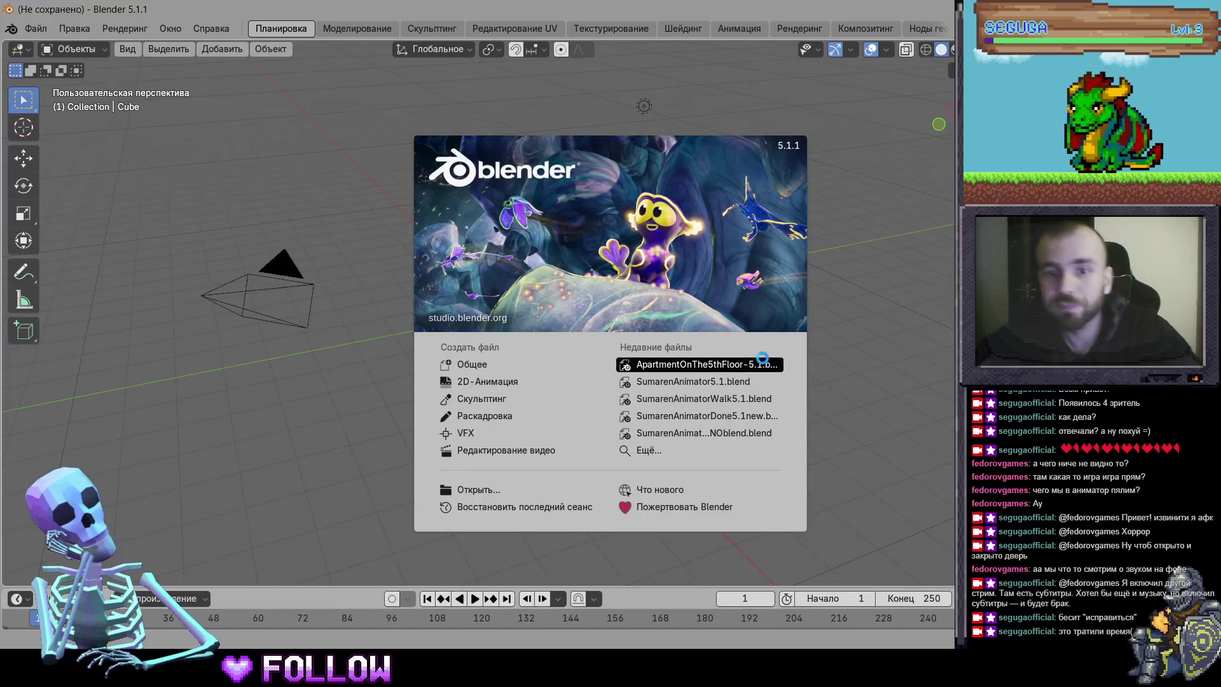
Open the apartment .blend, hide the ceiling and isolate the 500_DoorBath door
click(682, 362)
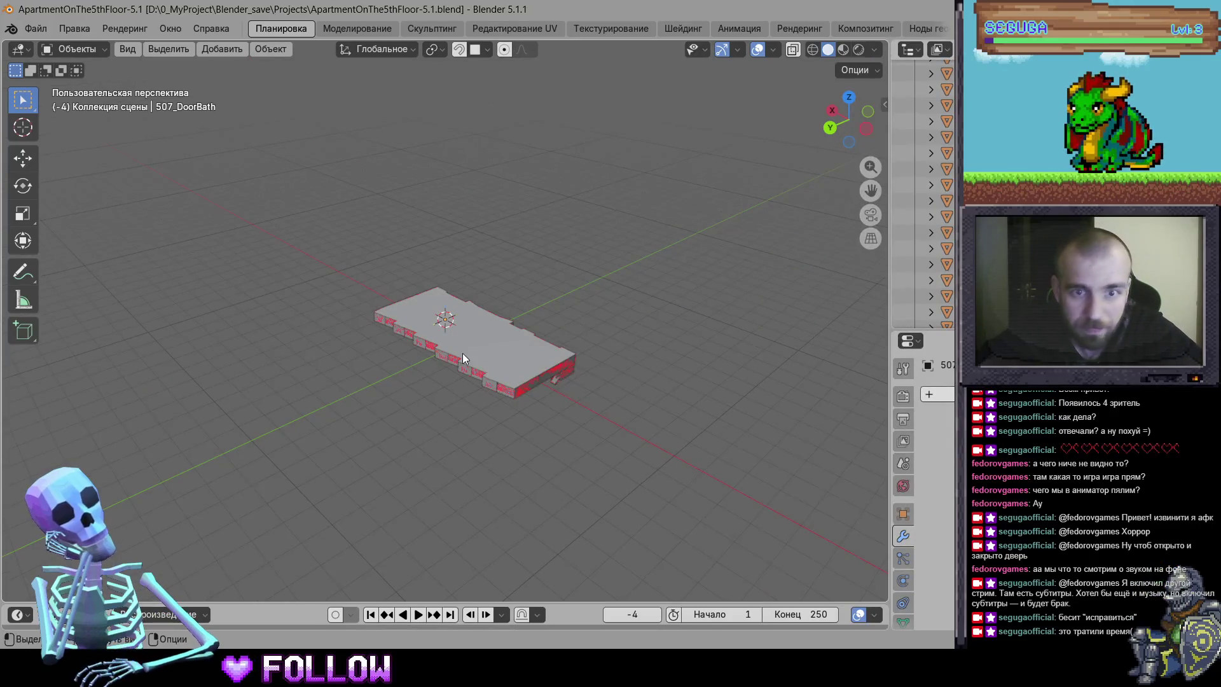
key(h)
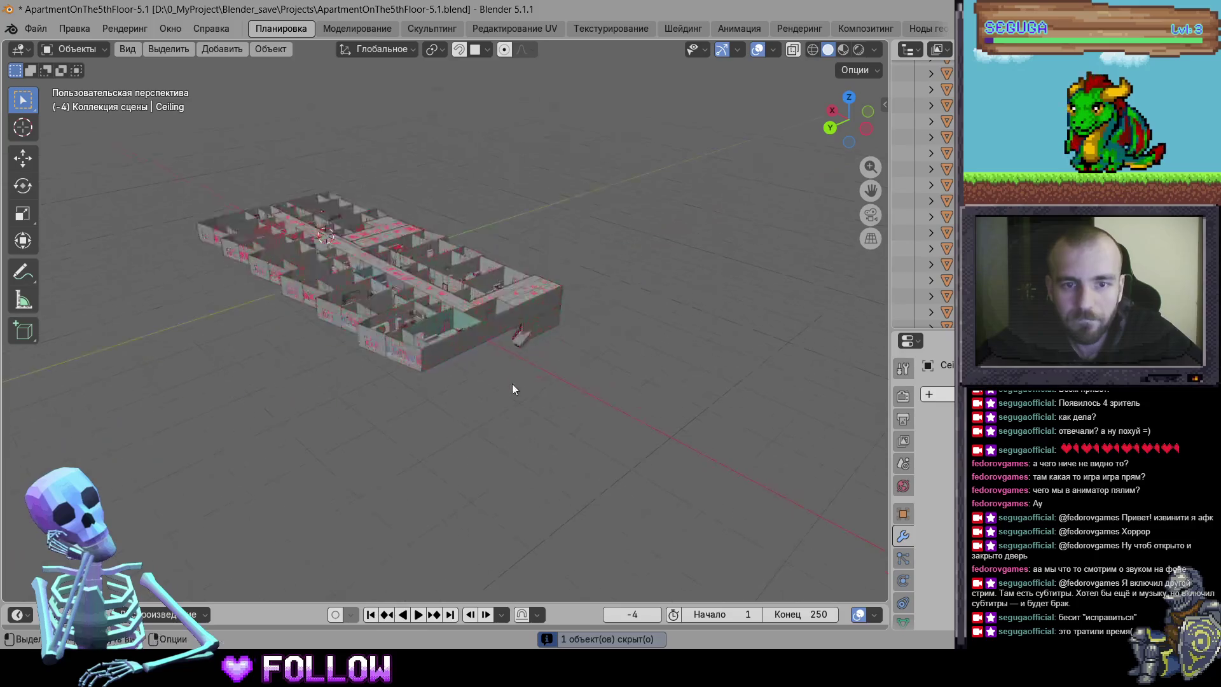
scroll(516, 383, up, 6)
scroll(430, 412, up, 3)
click(451, 373)
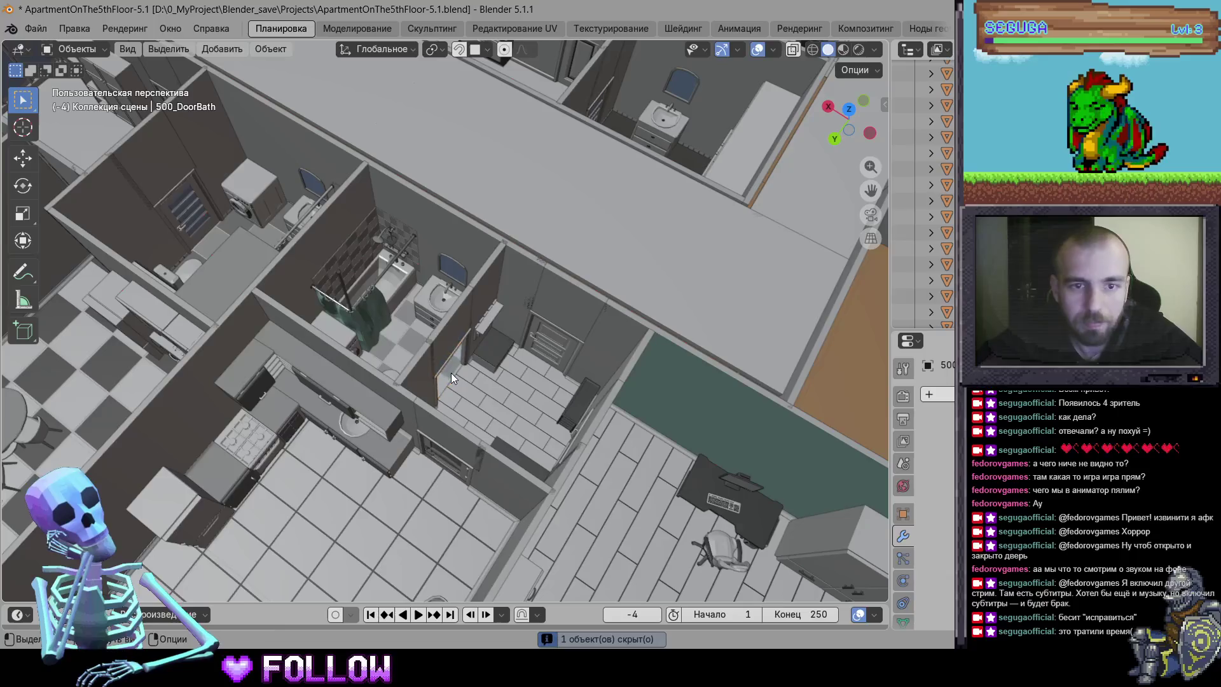
key(shift+h)
Switch to top orthographic view and nudge the door's position
scroll(451, 372, up, 8)
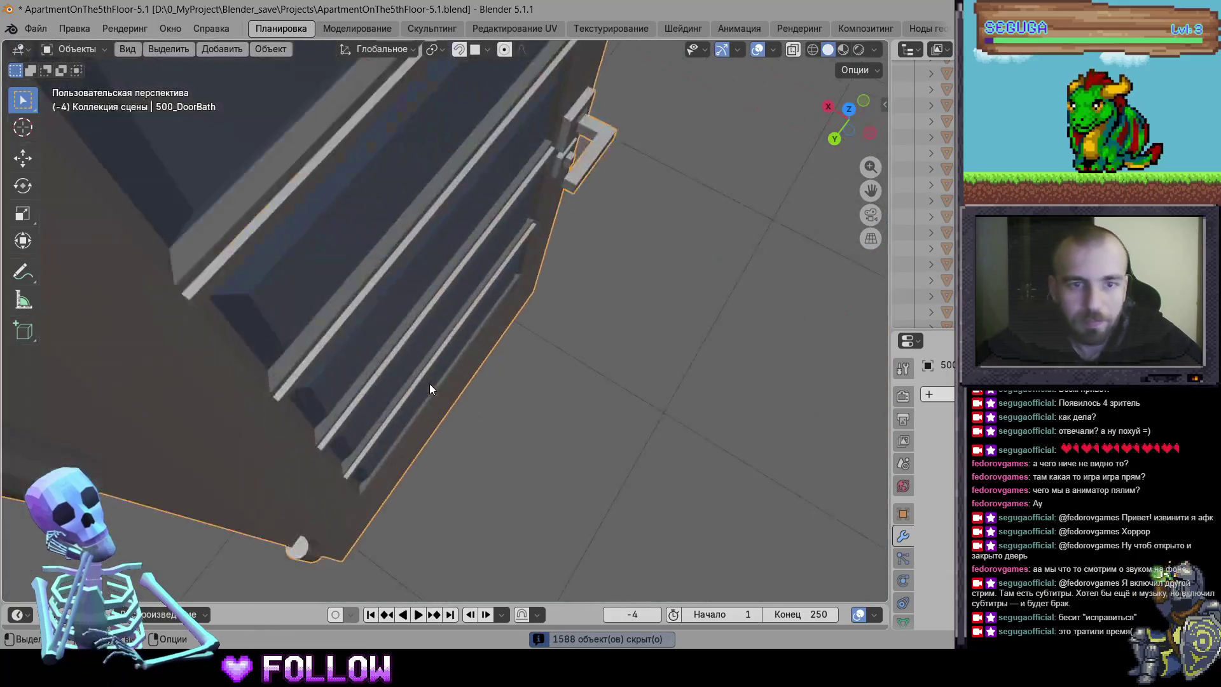
click(850, 113)
scroll(529, 174, up, 6)
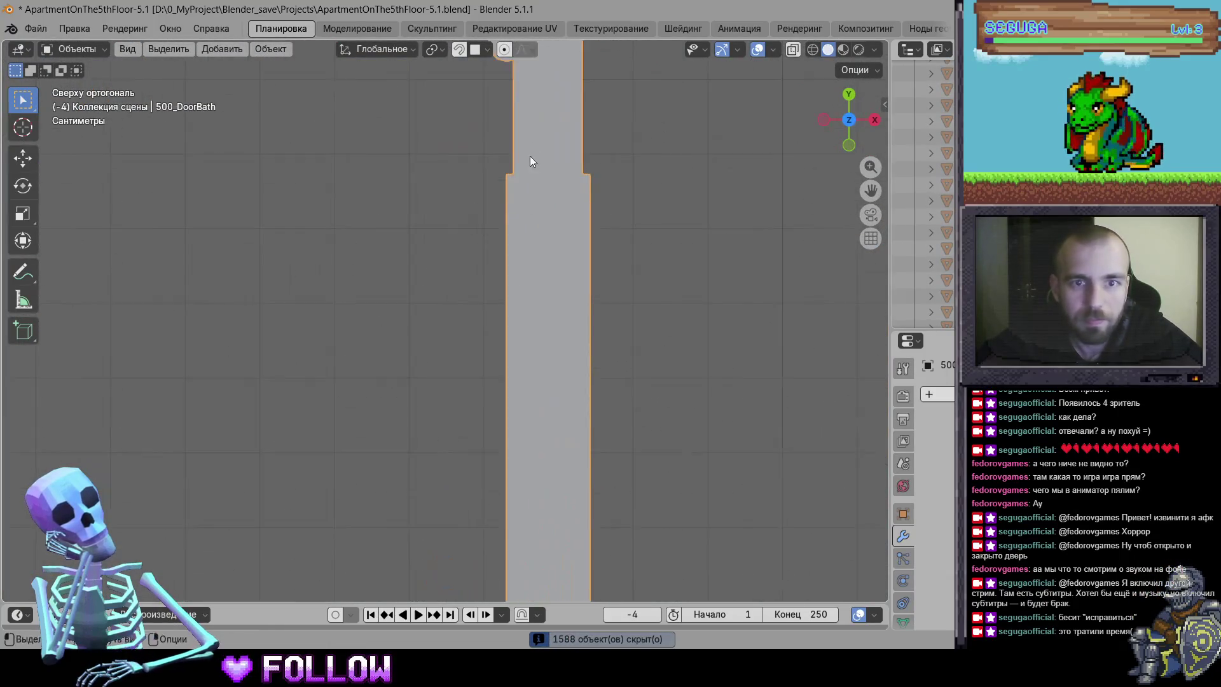
scroll(469, 337, up, 1)
key(g)
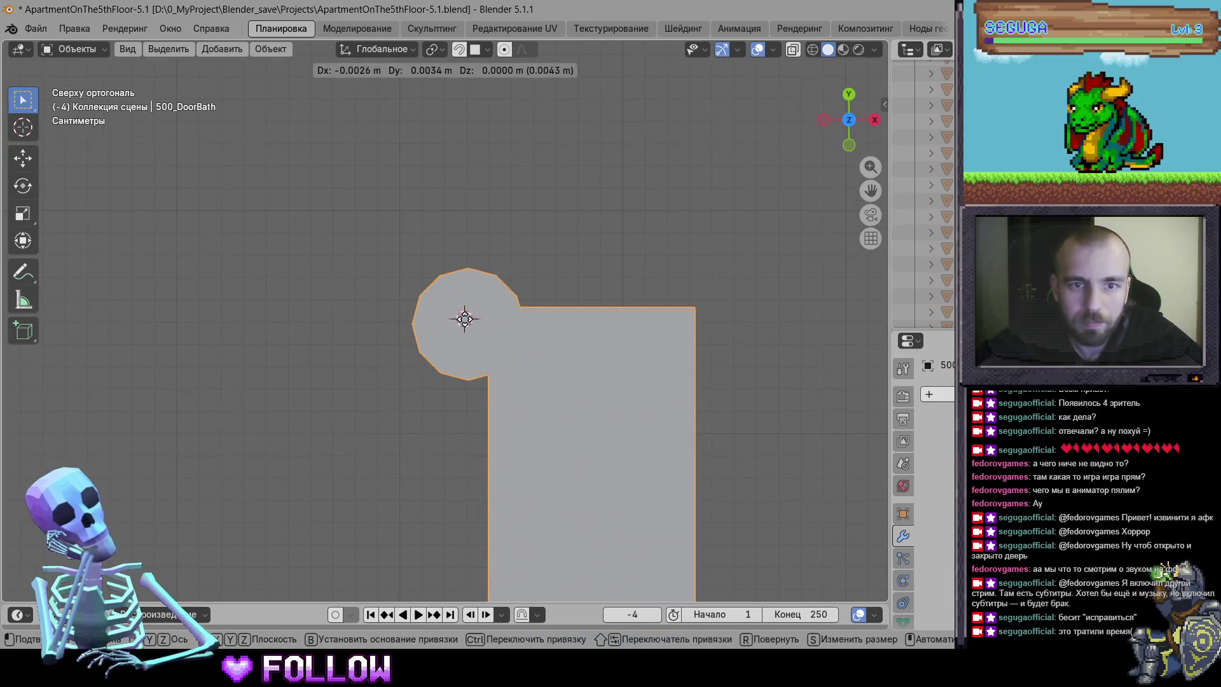
click(464, 320)
Set the door's origin to the 3D cursor at its hinge
right_click(509, 385)
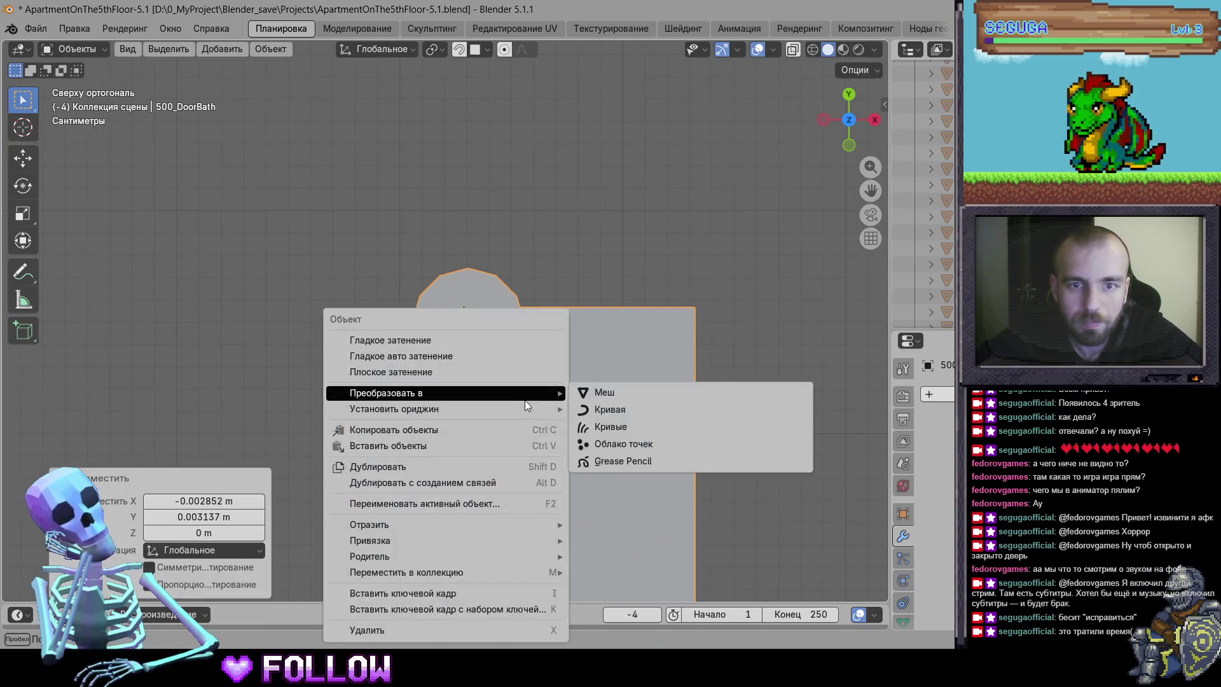
mouse_move(494, 414)
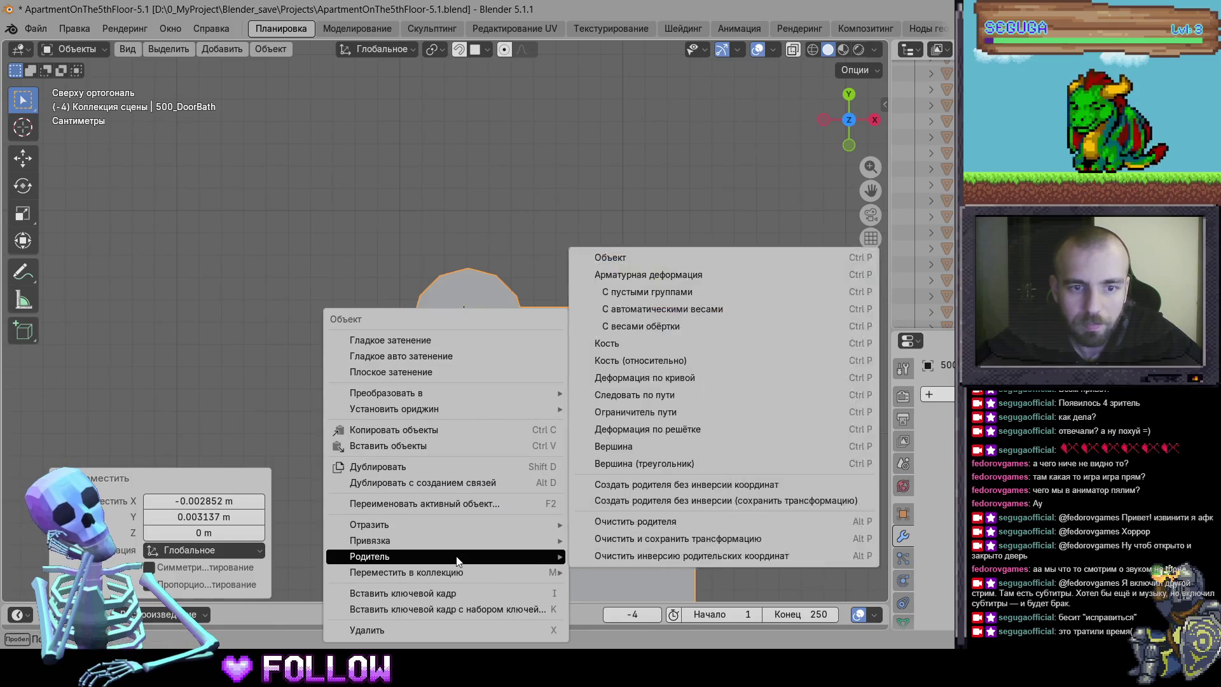
right_click(475, 392)
mouse_move(475, 391)
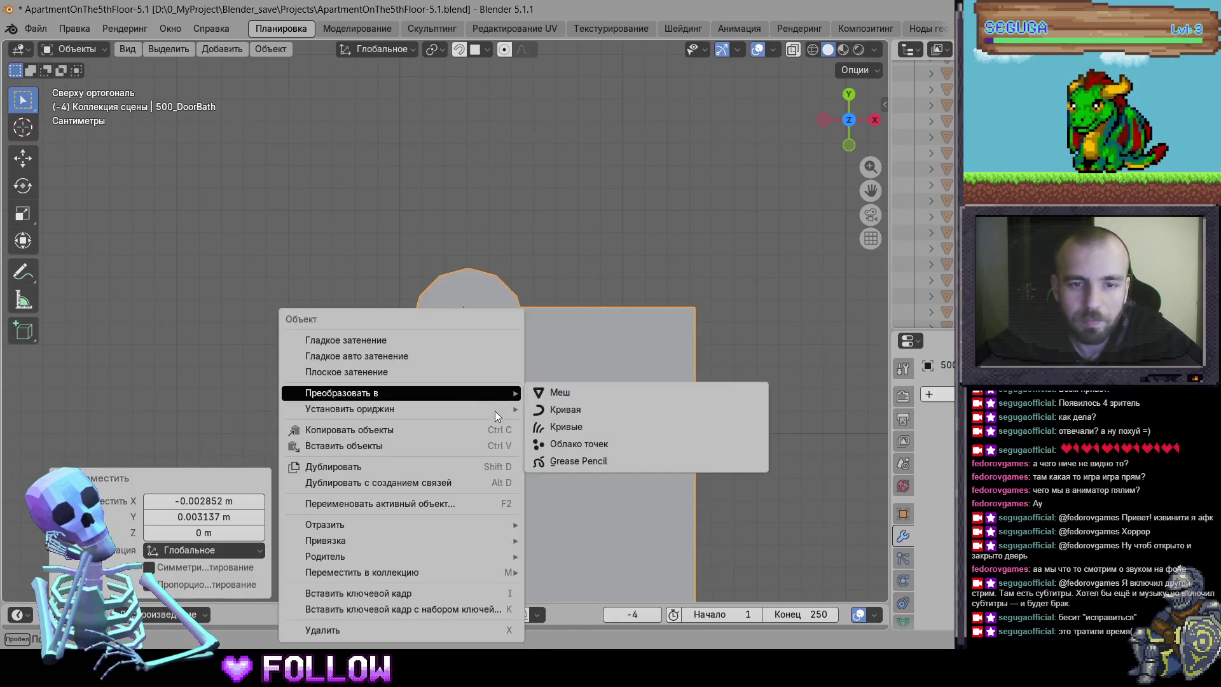
mouse_move(514, 412)
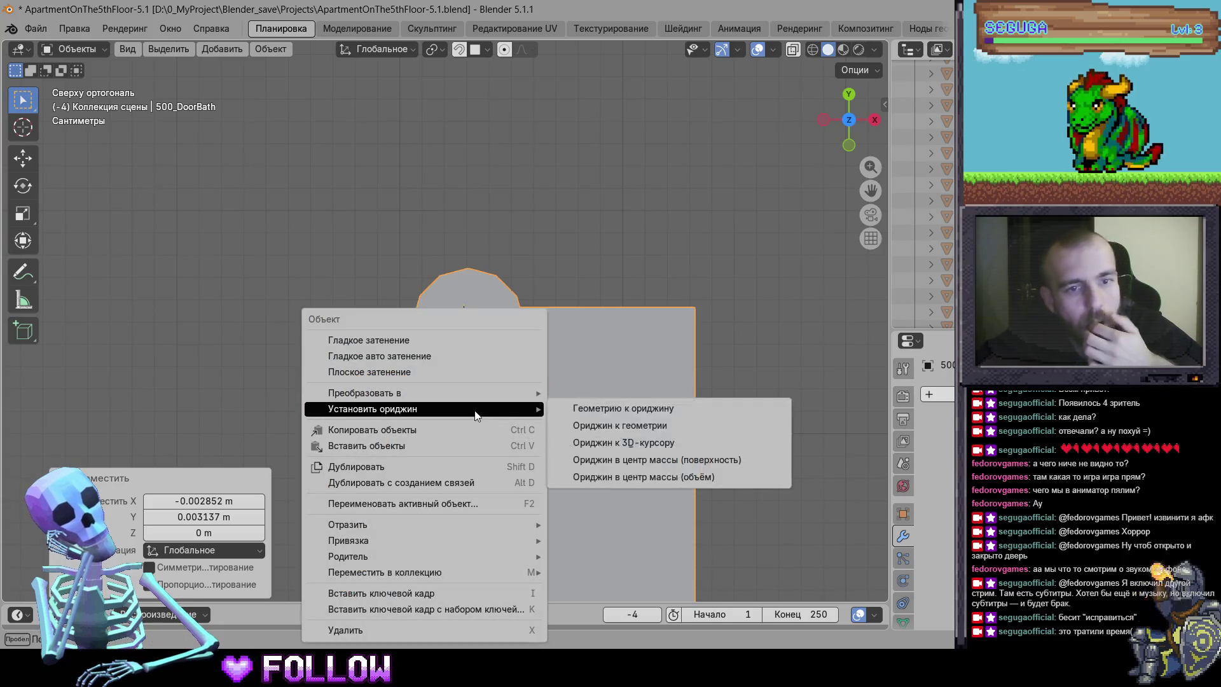
click(614, 441)
Unhide all objects in Blender, then start another playtest in Unity
scroll(353, 407, down, 3)
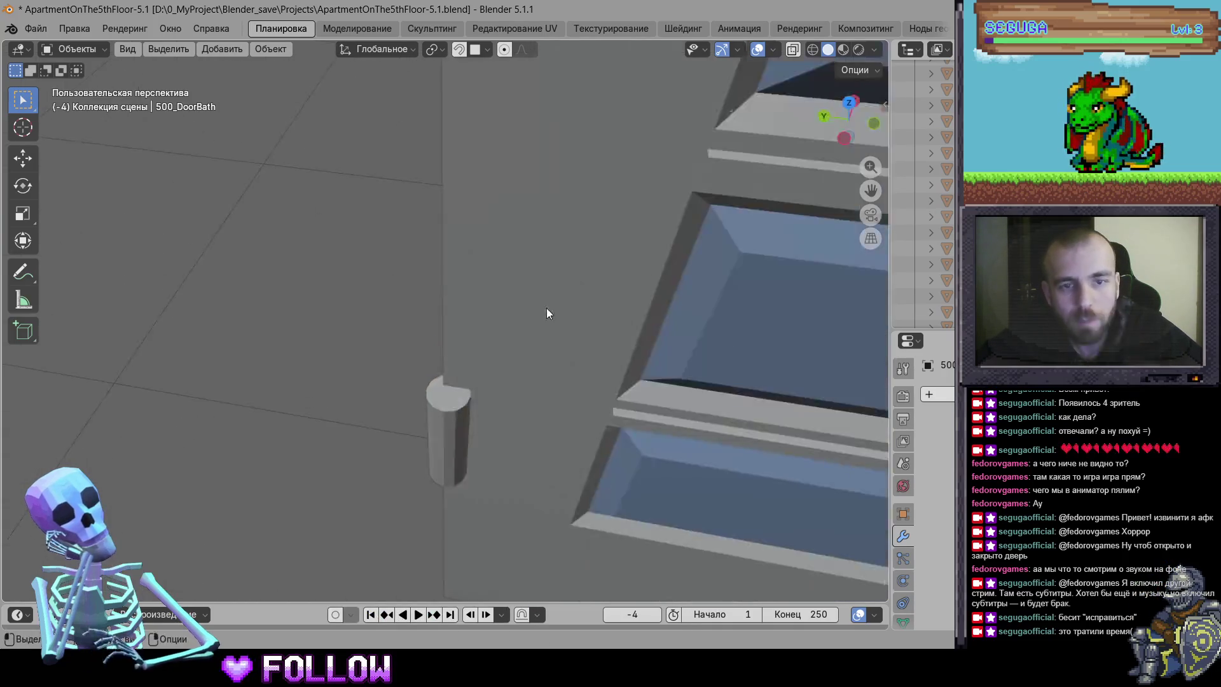
key(alt+h)
scroll(516, 378, down, 5)
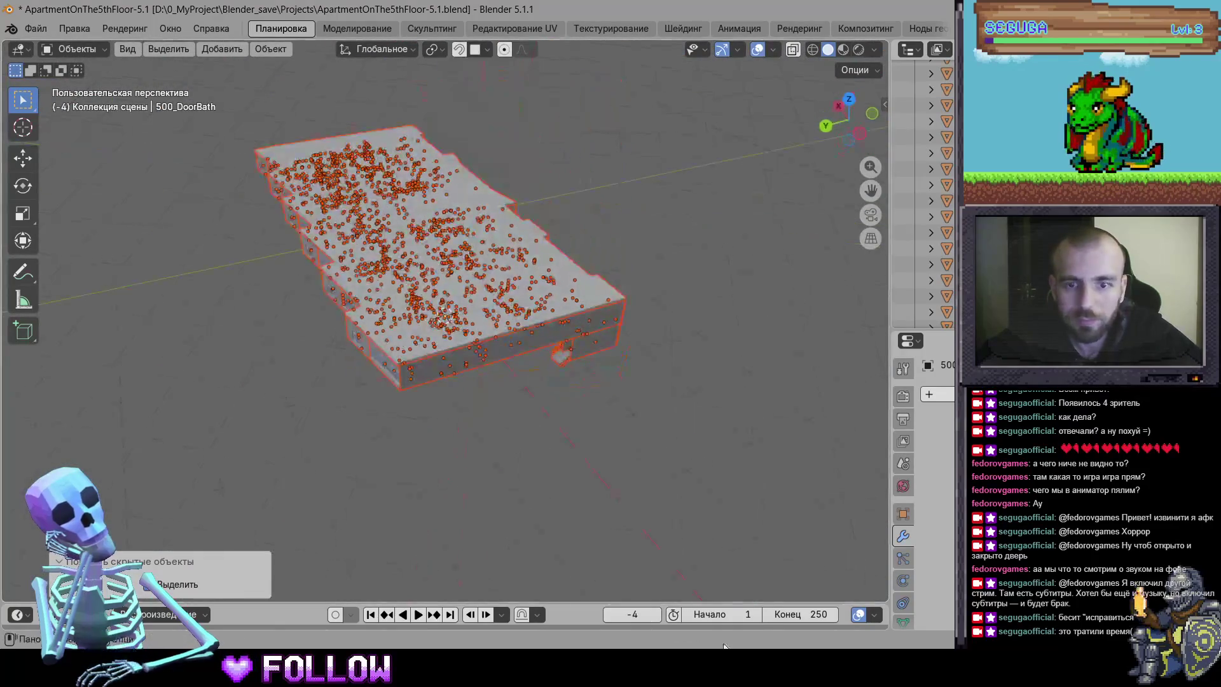
key(alt+Tab)
click(640, 49)
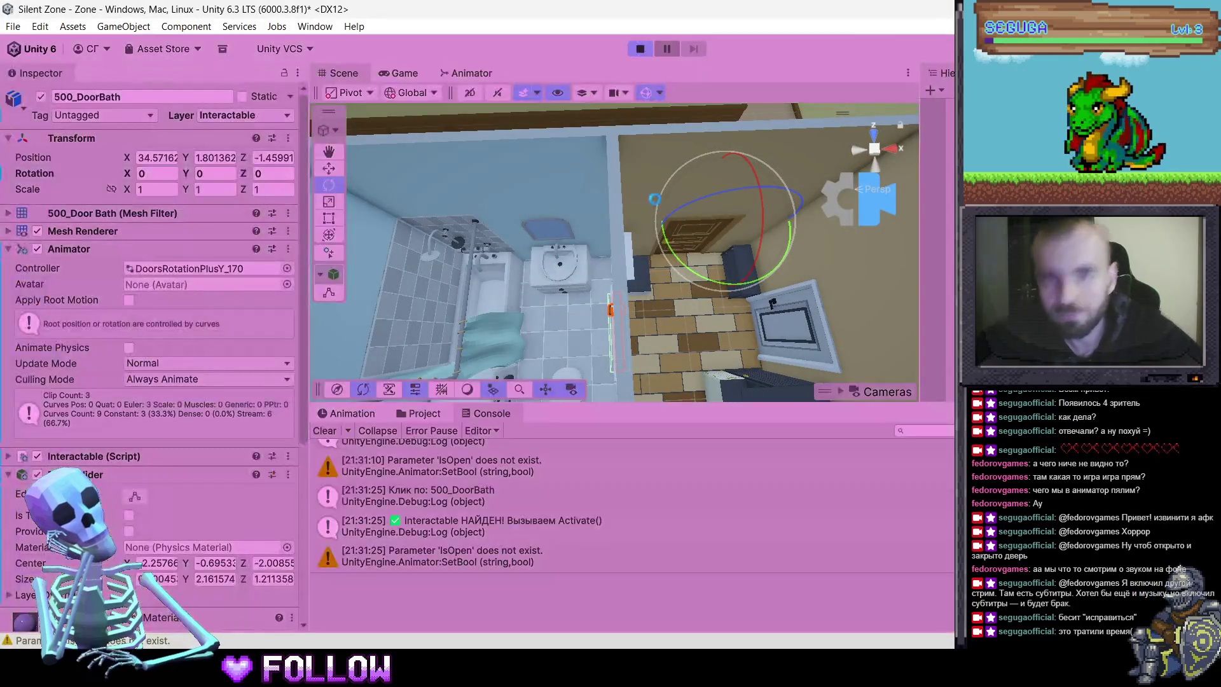
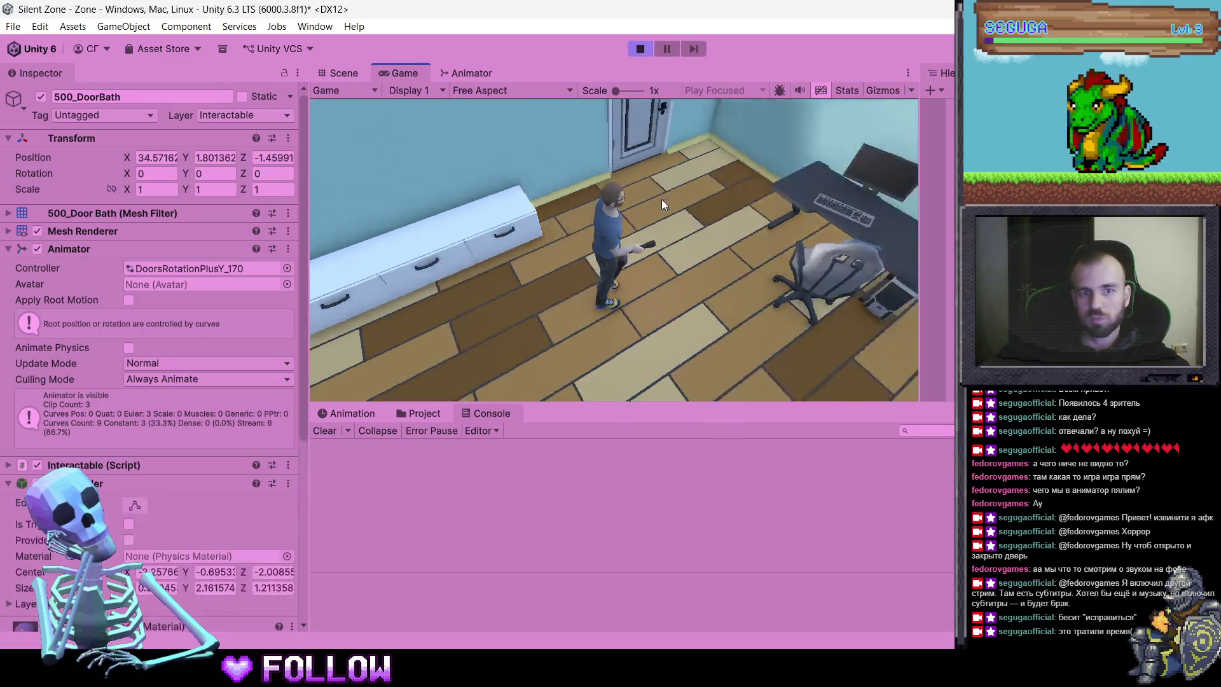
Open apartment 500's room, bathroom and entrance doors, then corridor doors 501 and 509
click(553, 176)
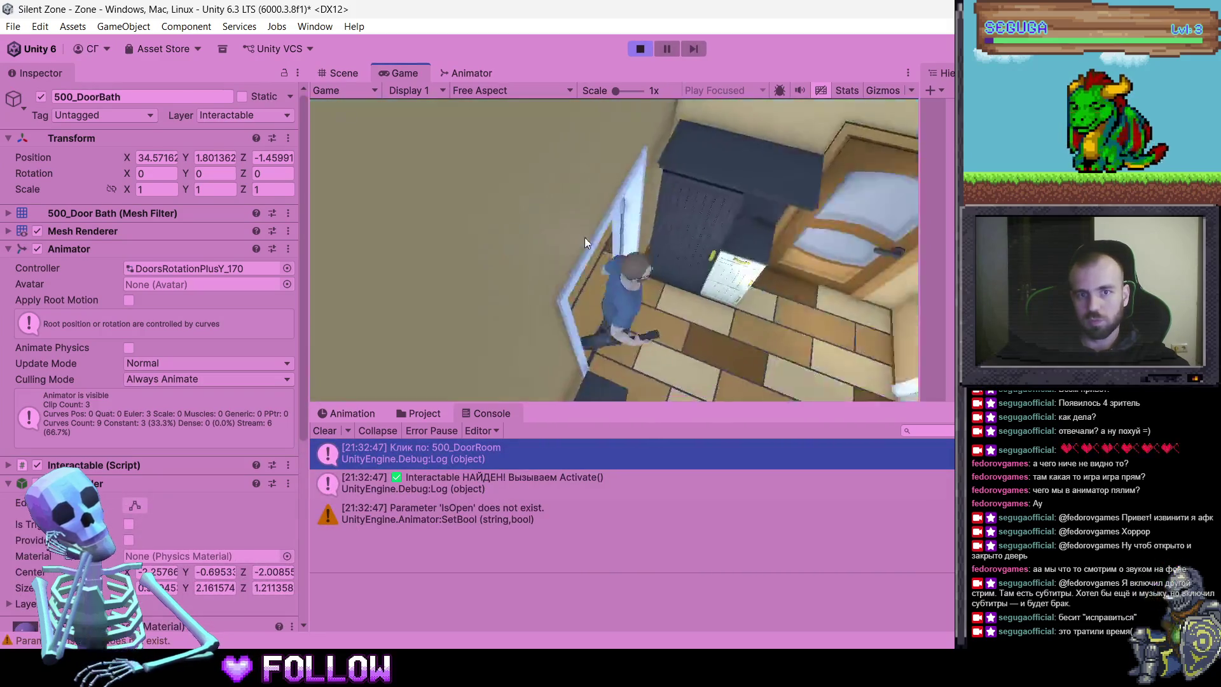
click(610, 225)
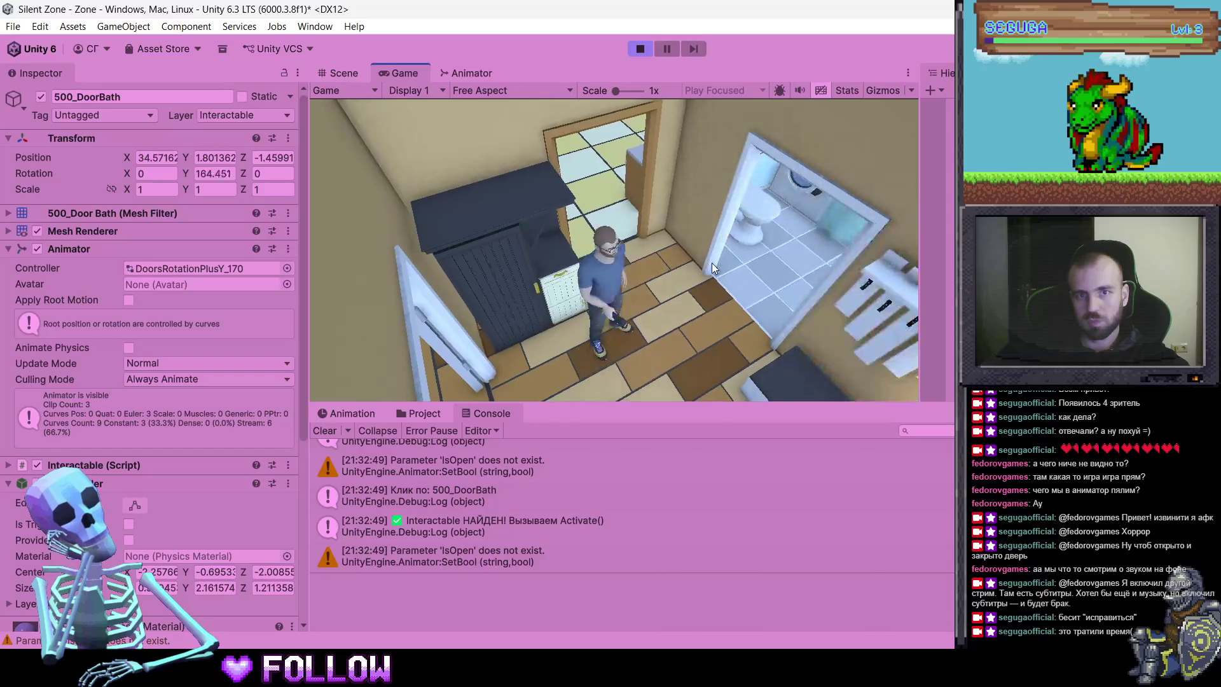
click(676, 312)
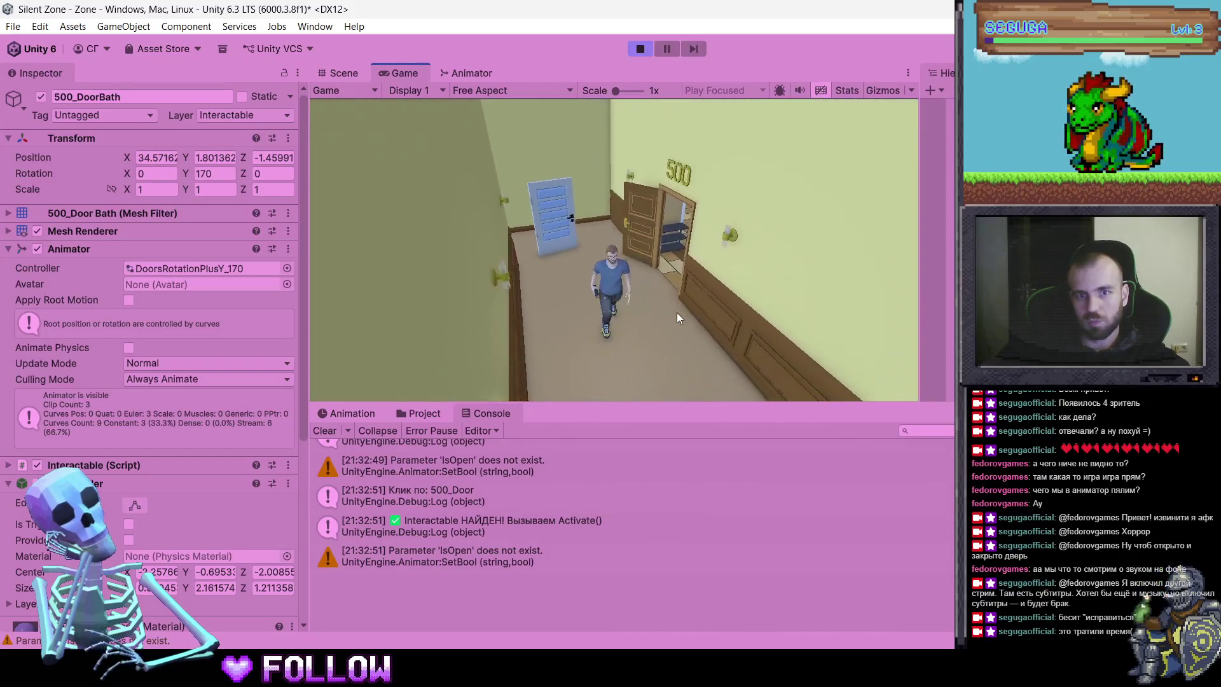
click(716, 334)
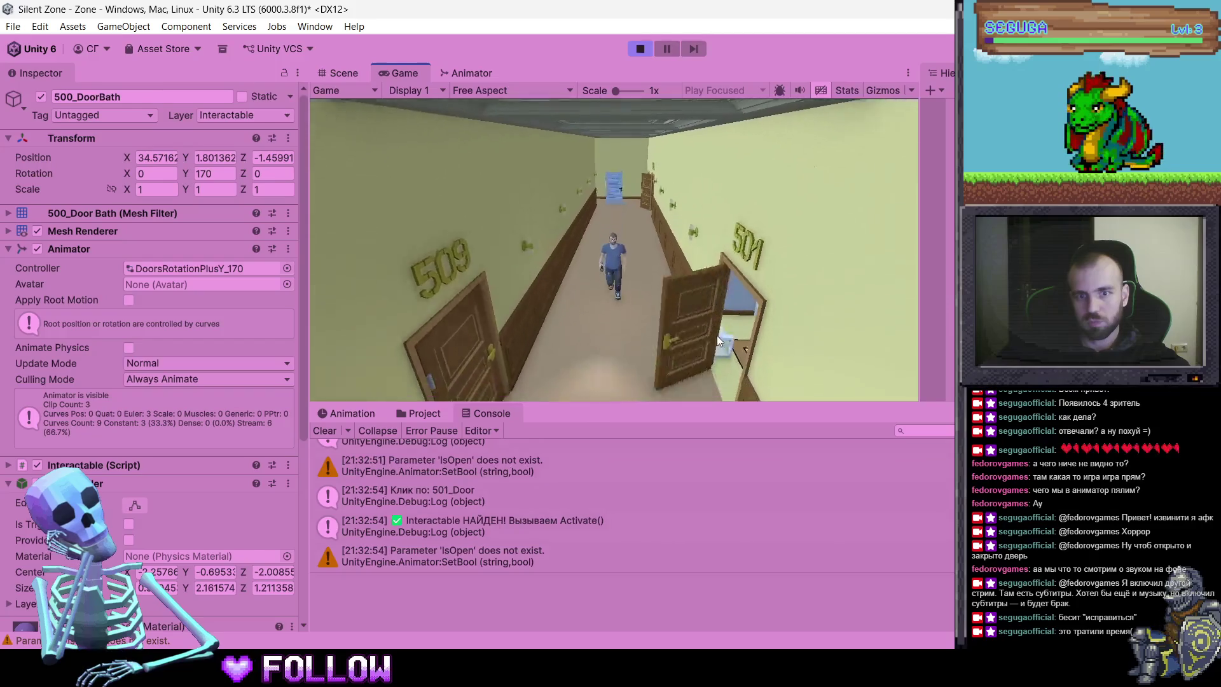
click(472, 222)
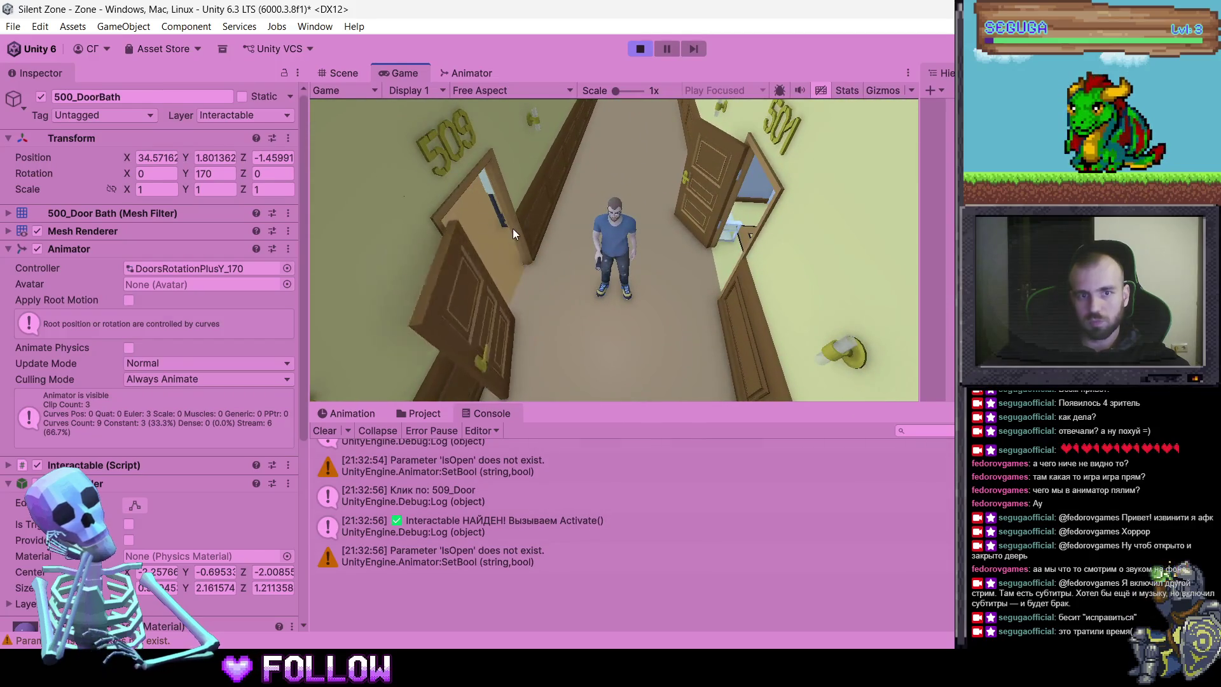
Walk into apartment 501 and open its bathroom, kitchen and room doors
click(725, 192)
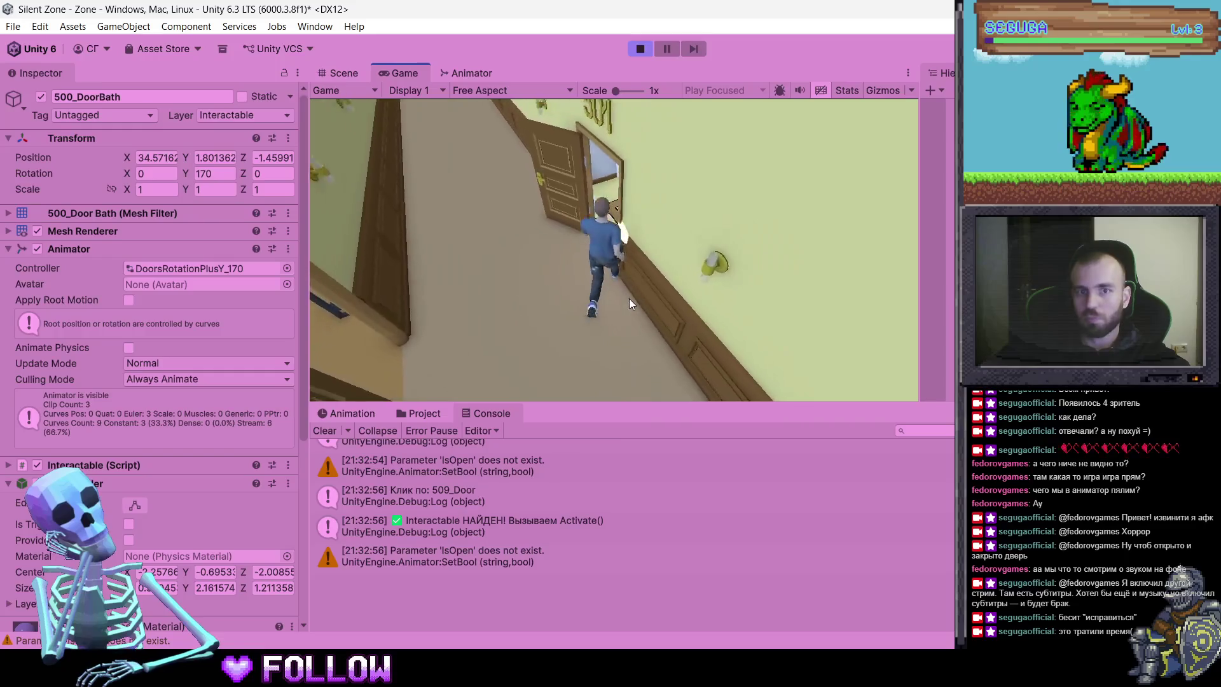
click(809, 287)
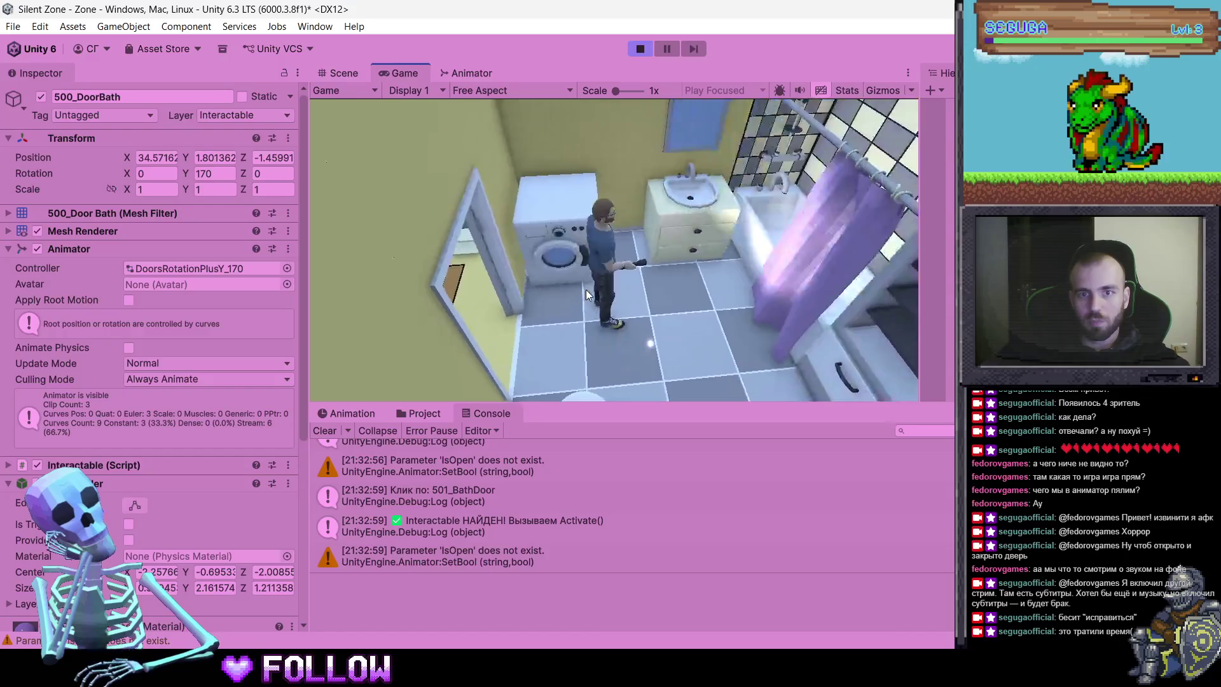
click(738, 293)
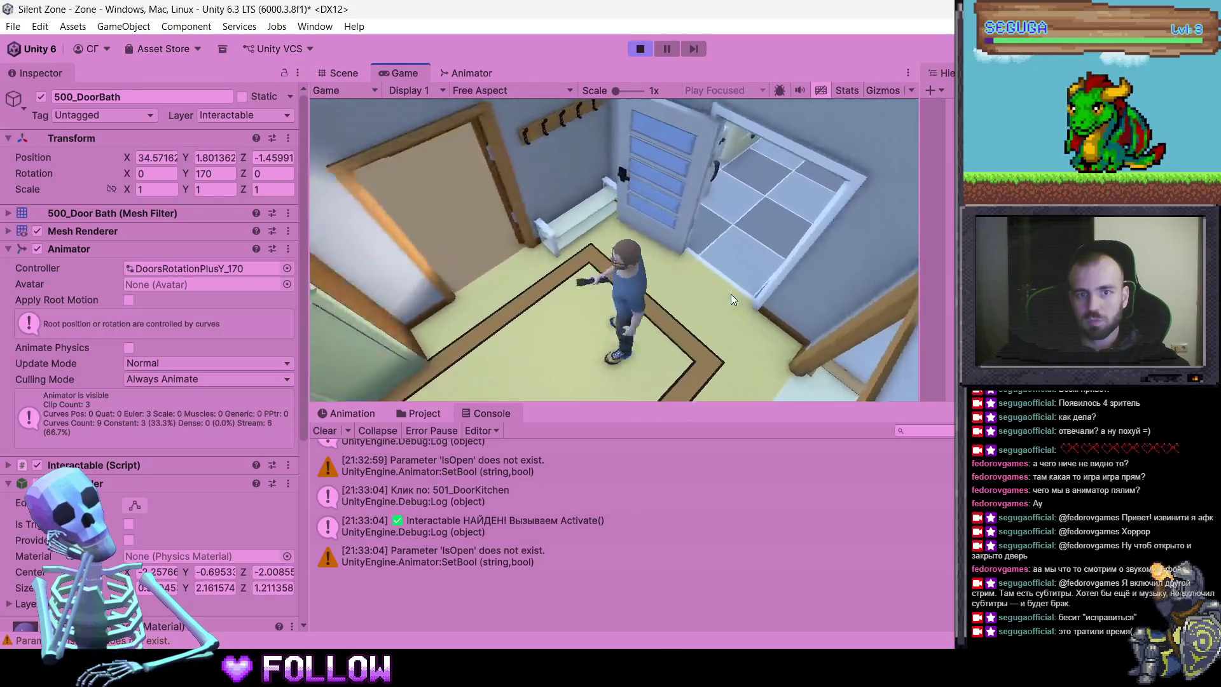
click(730, 295)
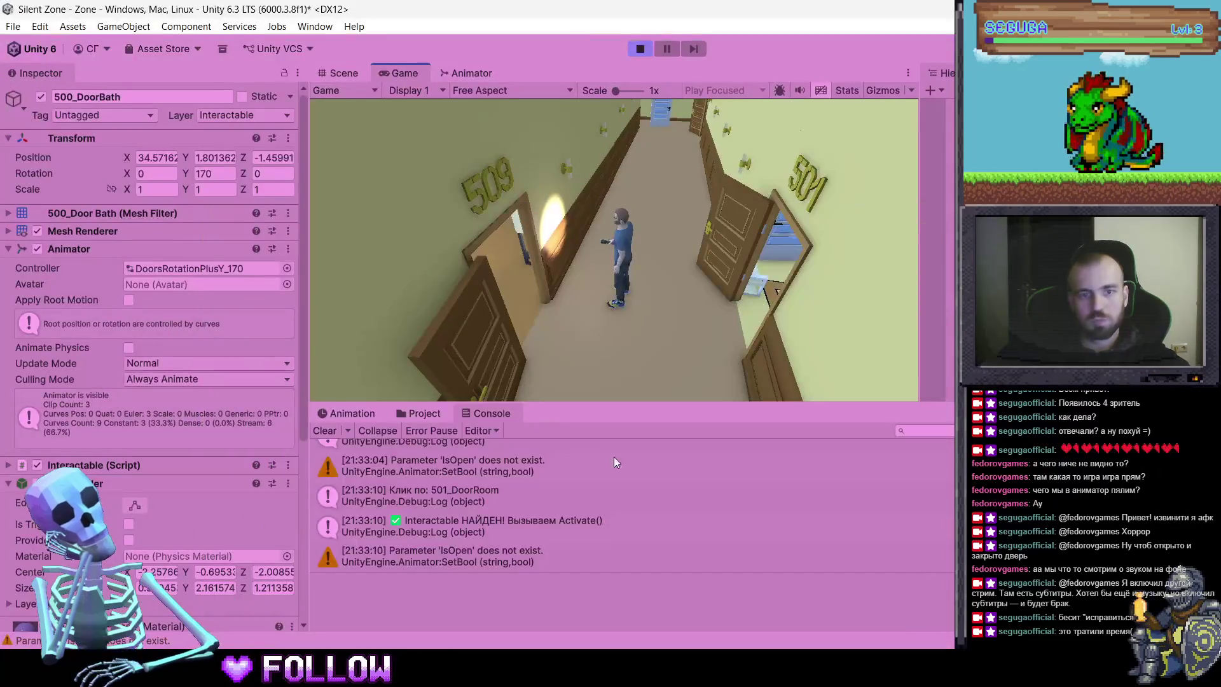
key(alt+Tab)
Hide the room and hallway ceilings to see inside the apartment
click(538, 279)
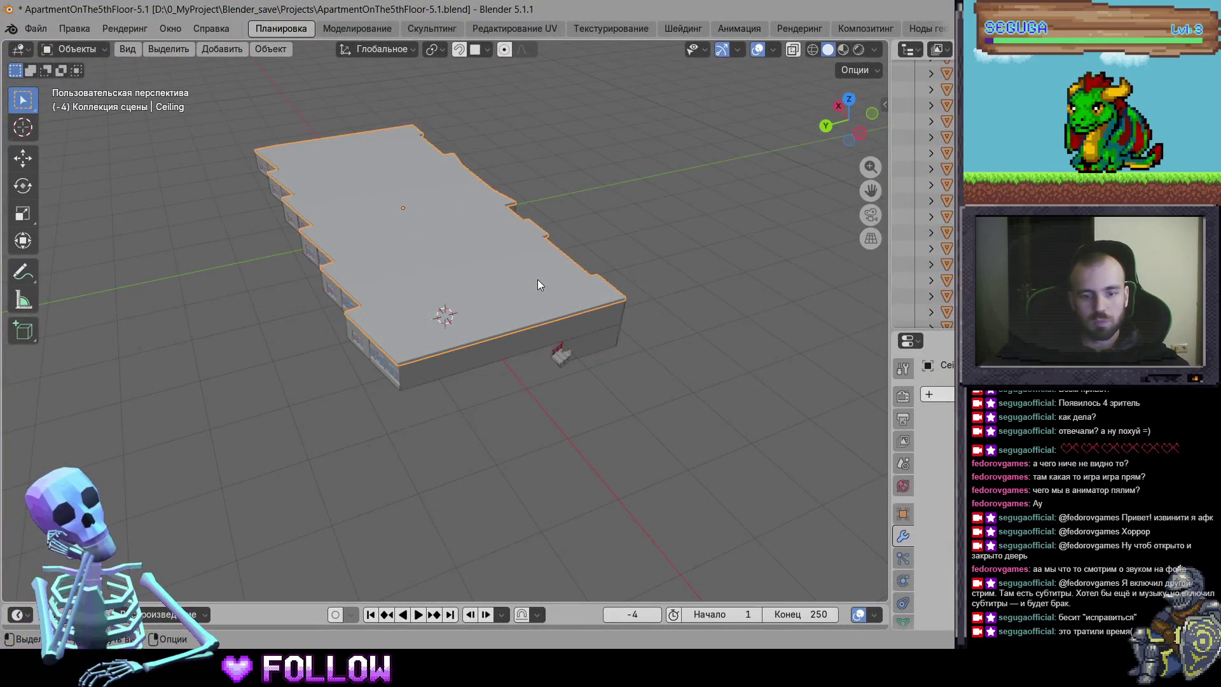
key(h)
scroll(492, 299, up, 8)
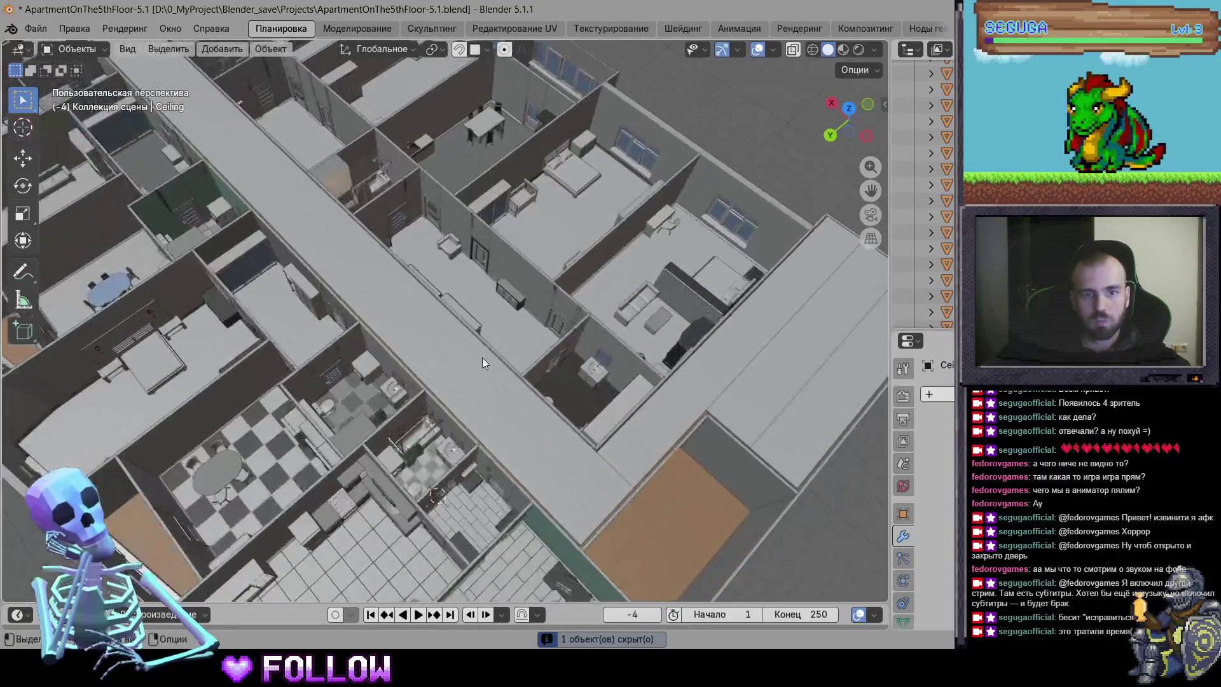
click(442, 341)
key(h)
scroll(441, 341, down, 3)
scroll(496, 333, up, 8)
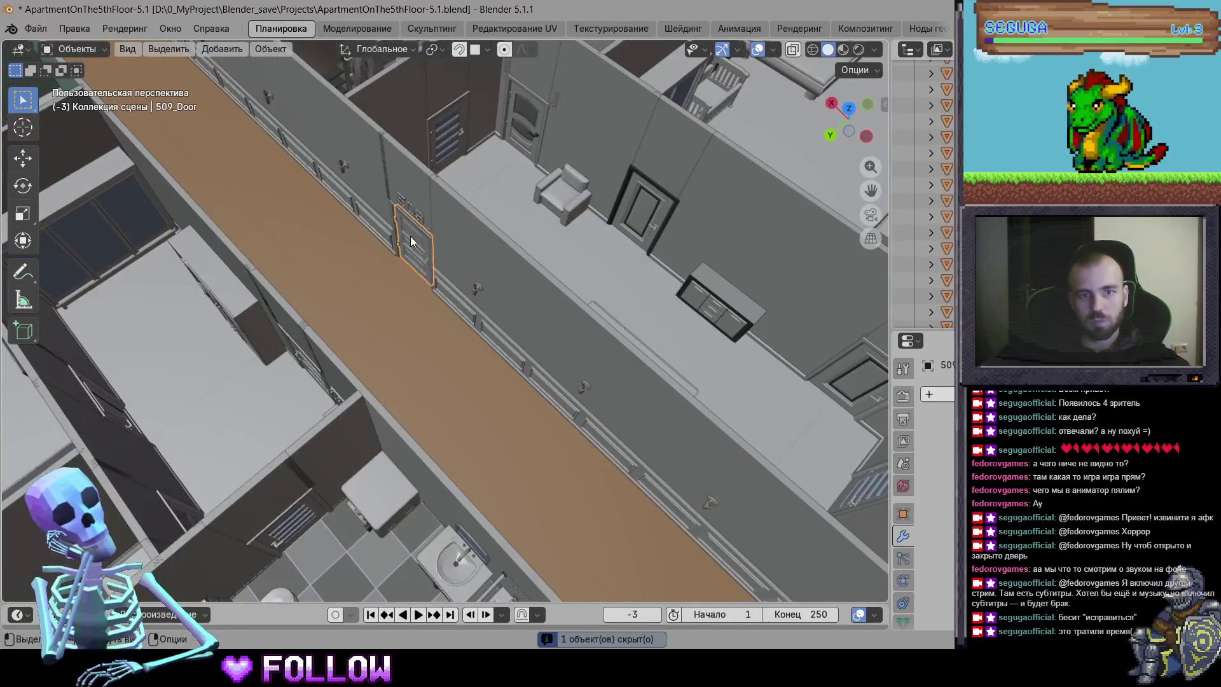
Isolate 509_Door, centre on it, and zoom in from Top view
key(shift+h)
key(KP_Decimal)
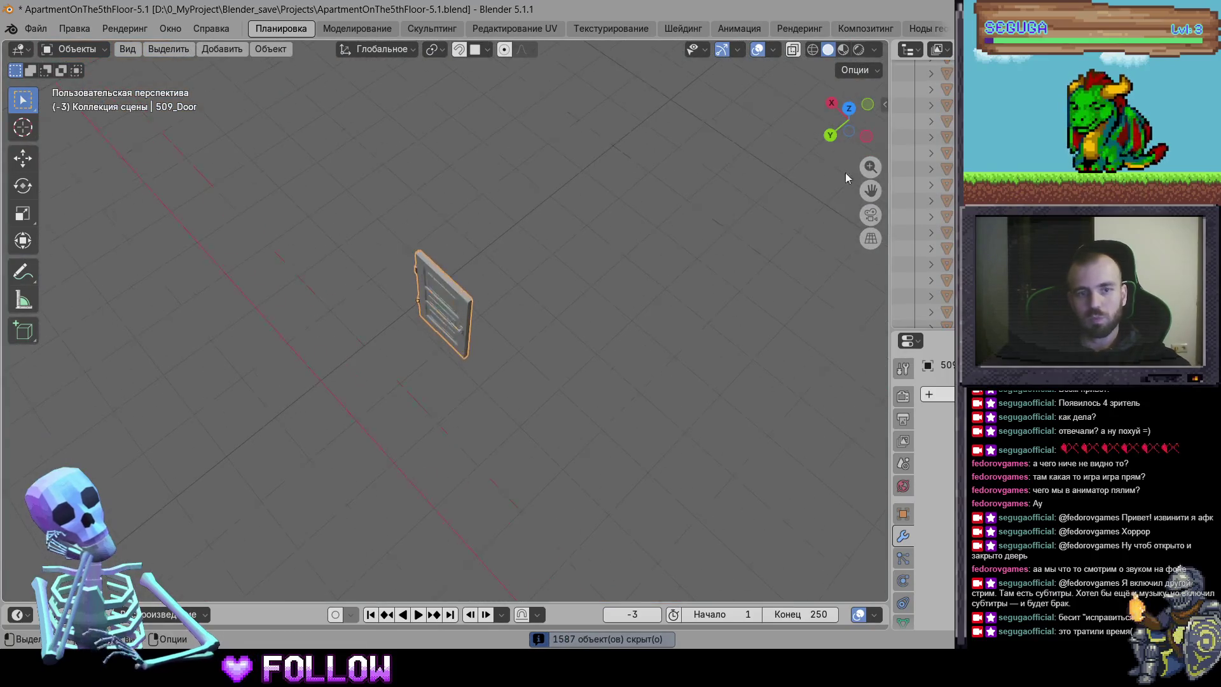
click(850, 109)
scroll(593, 353, up, 6)
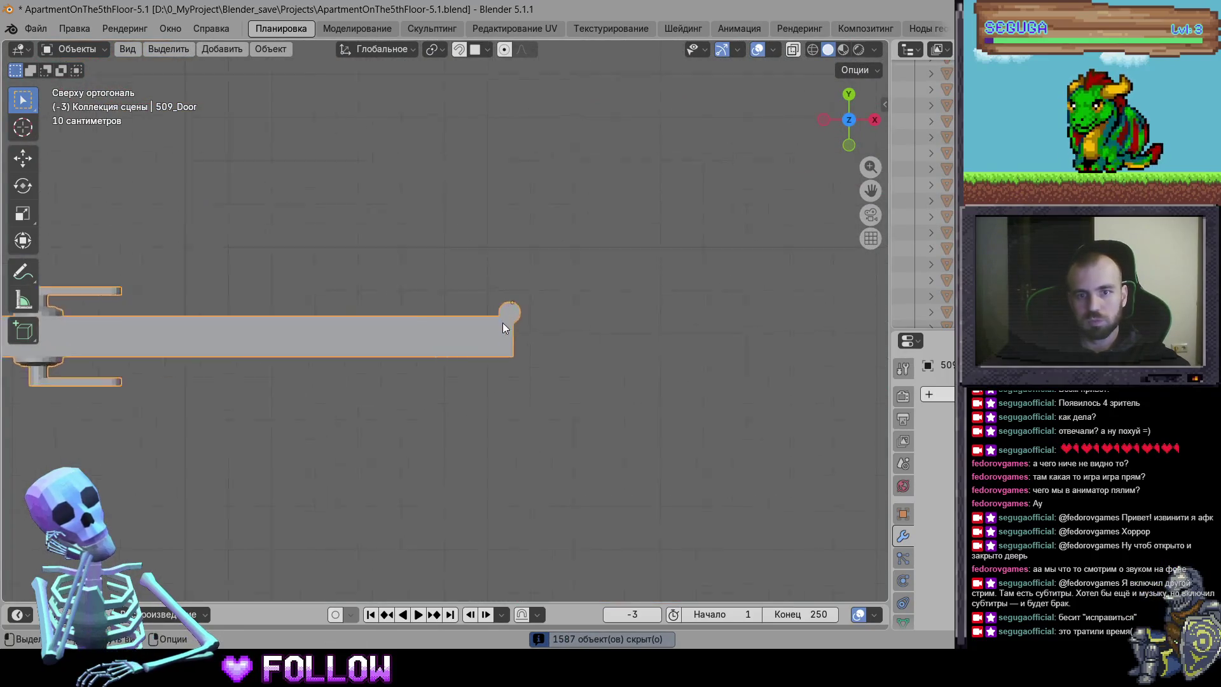
scroll(456, 311, up, 4)
Snap the 3D cursor to the hinge centre and set 509_Door's origin to it
key(g)
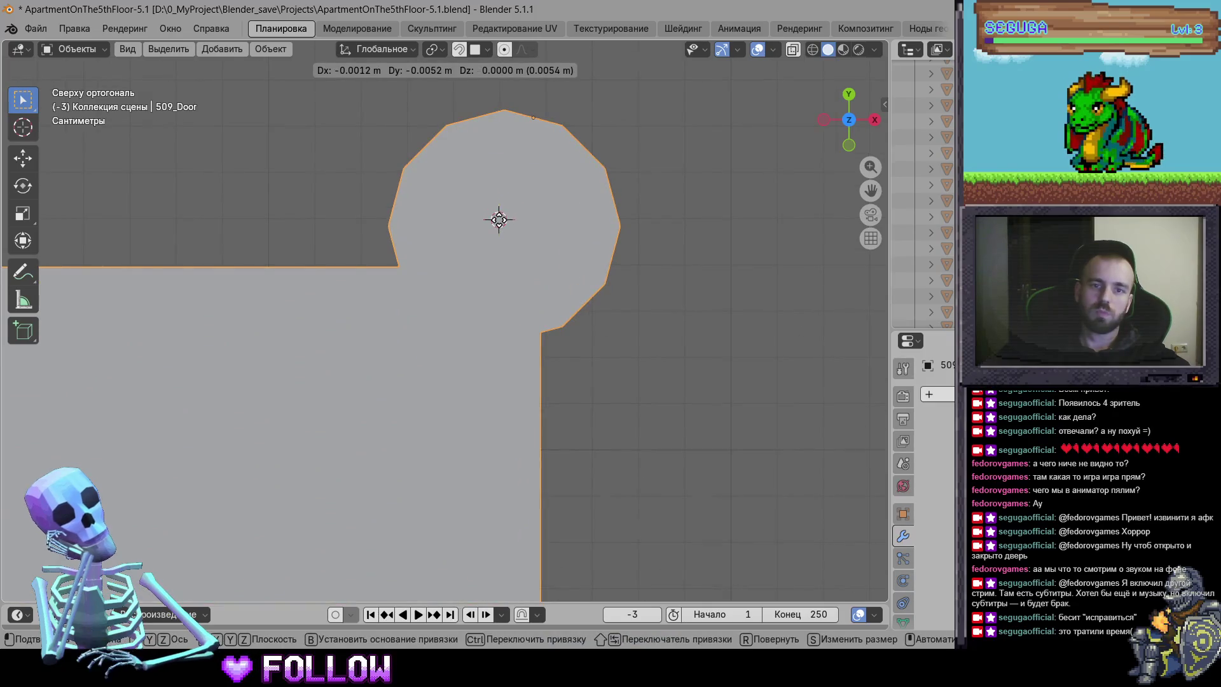
click(498, 220)
right_click(498, 221)
mouse_move(499, 224)
click(637, 254)
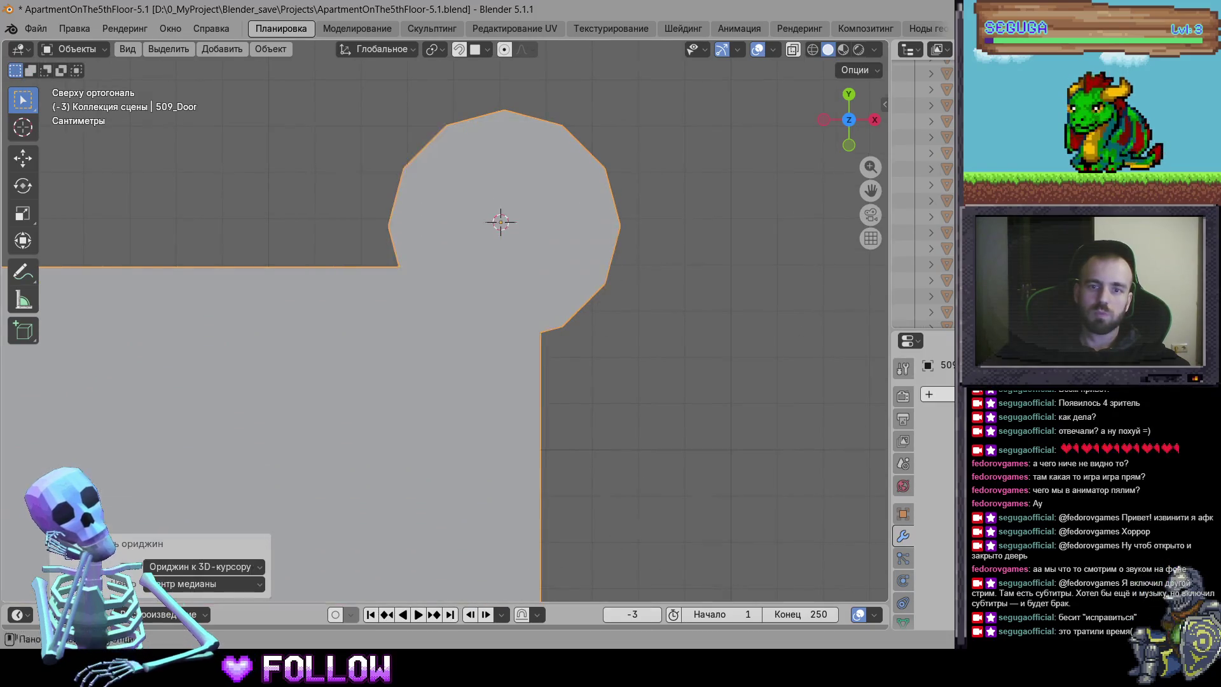
key(alt+Tab)
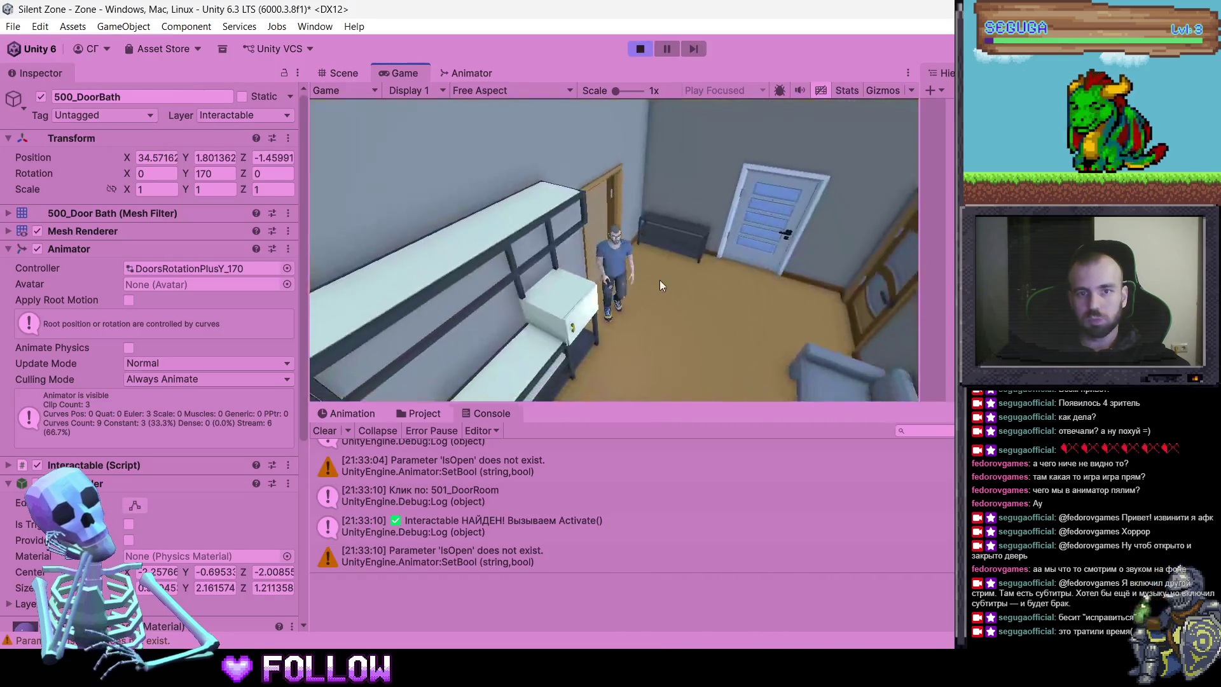
Open apartment 509's bathroom, kitchen, both room doors and second bathroom door
click(692, 204)
click(692, 207)
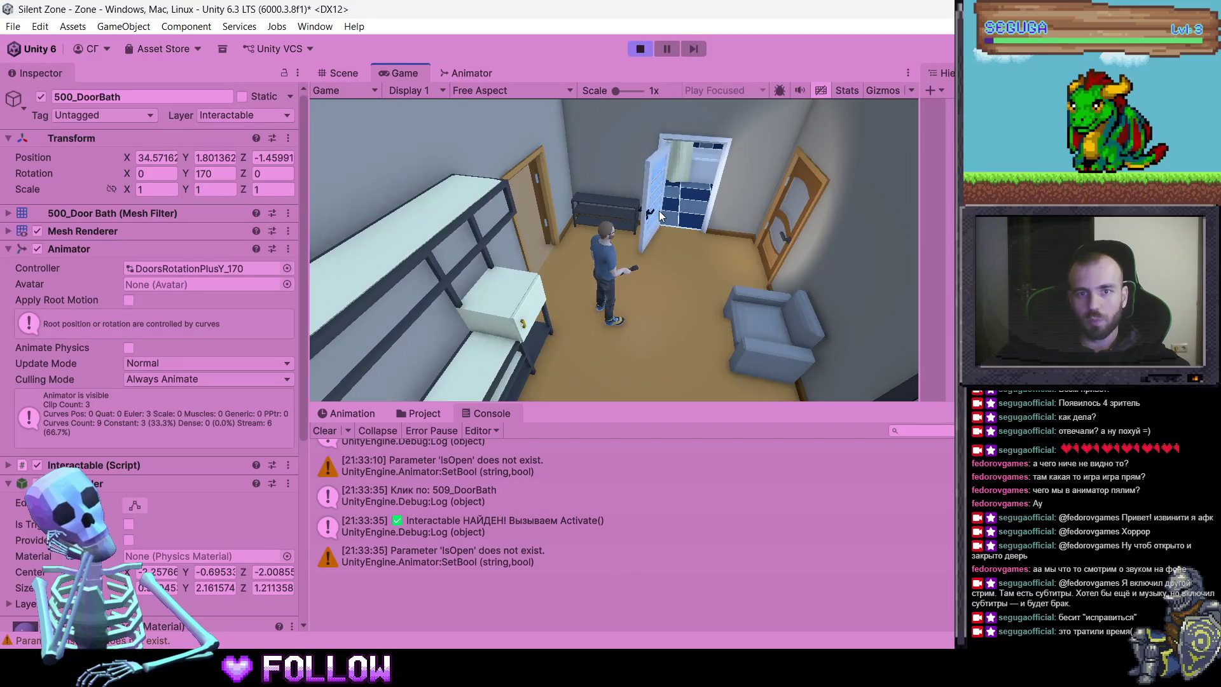
click(677, 214)
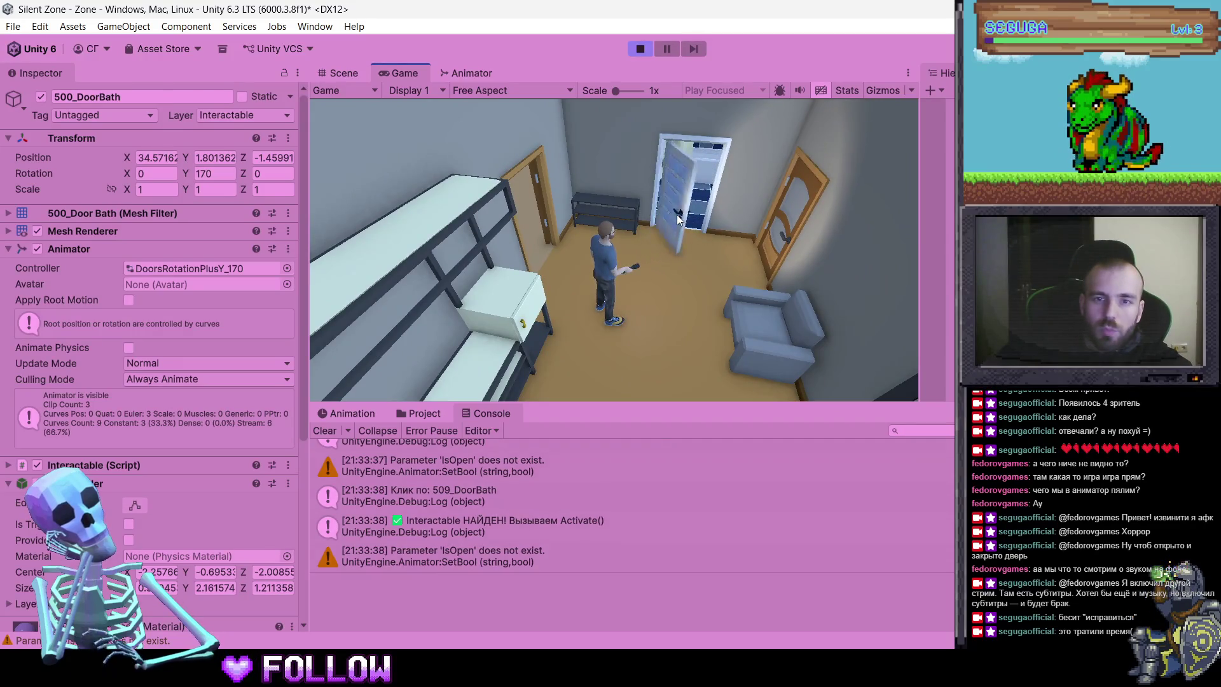
click(786, 220)
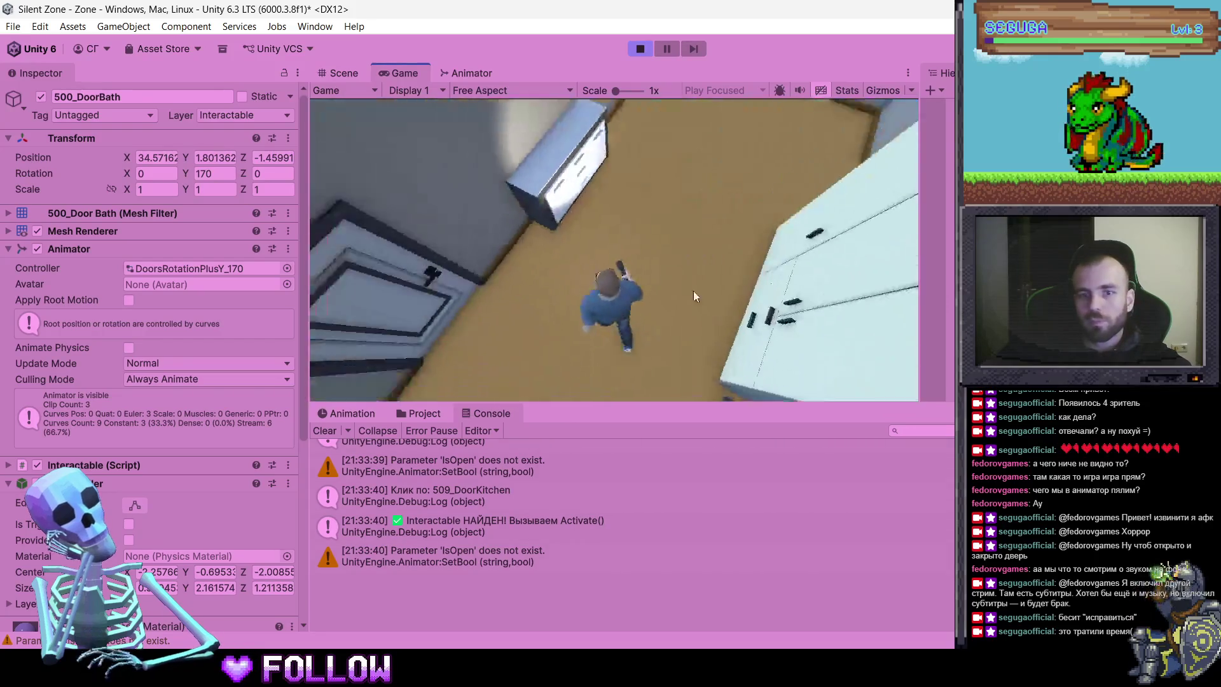
click(496, 269)
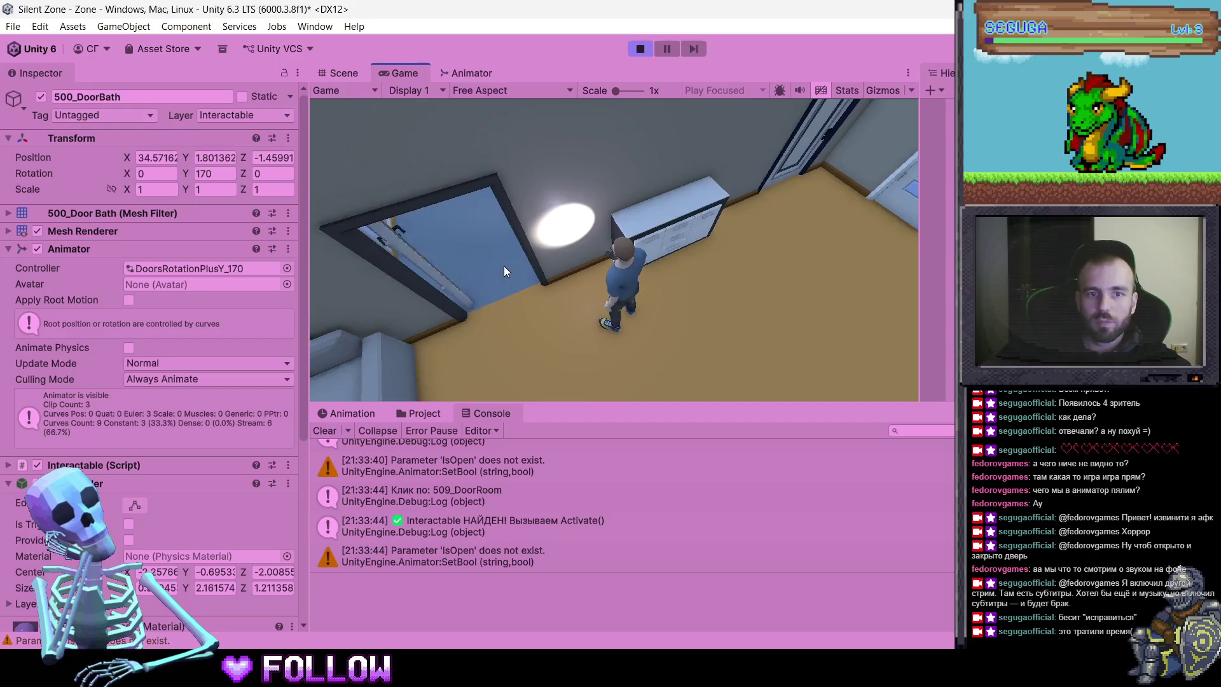
click(568, 272)
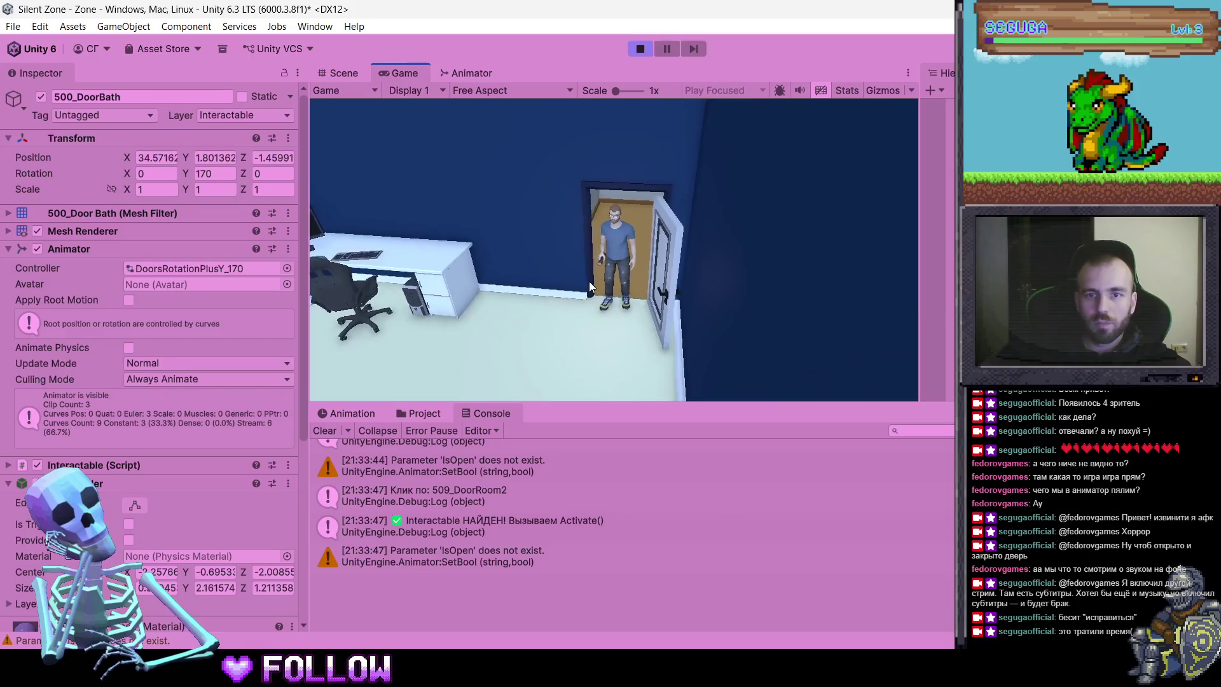
click(691, 276)
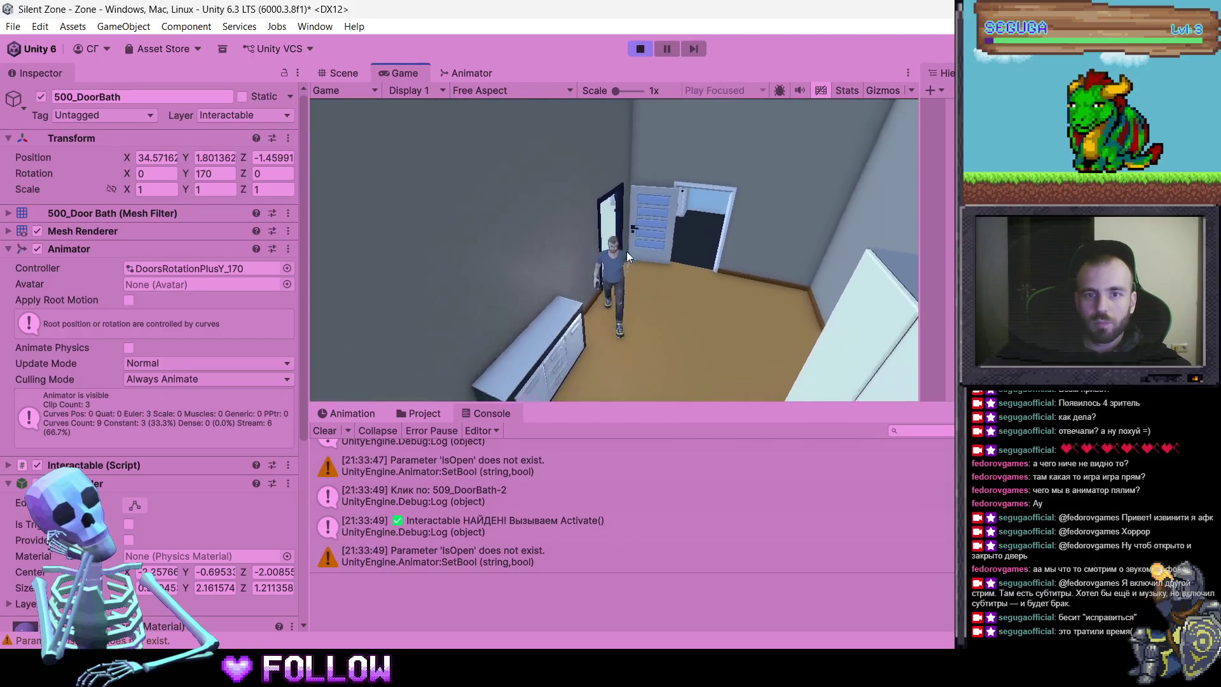
Retest the 509 room door several times, walk through, and open door 508
click(514, 227)
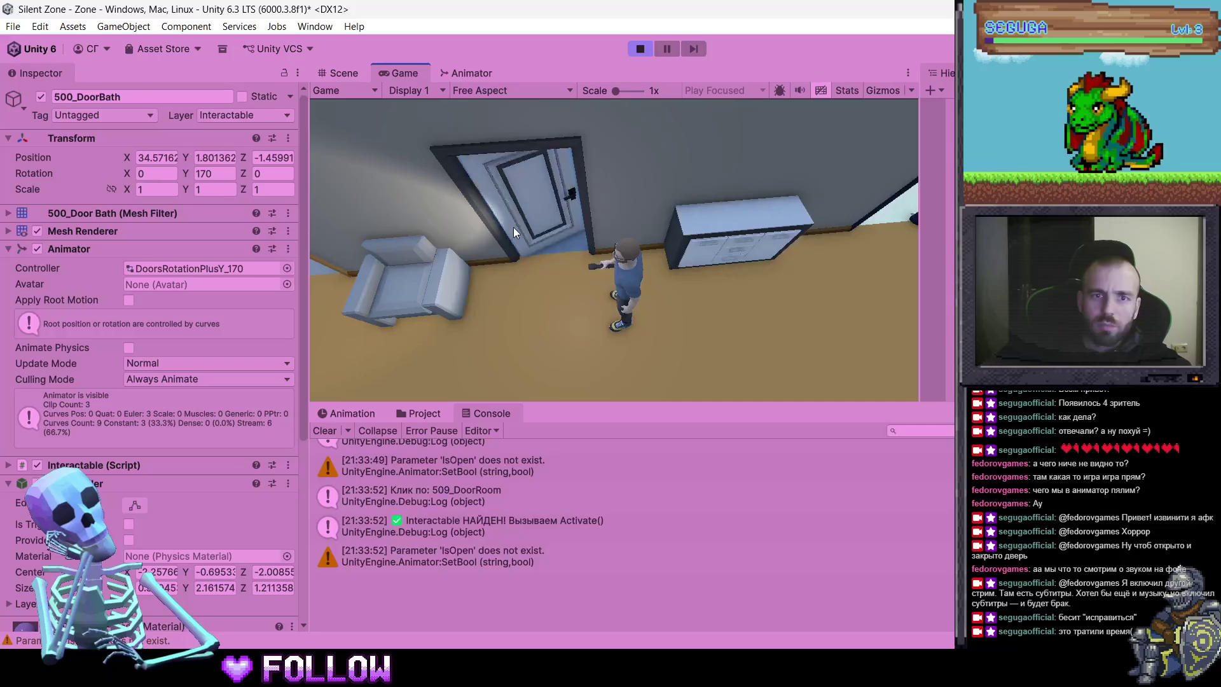
click(514, 228)
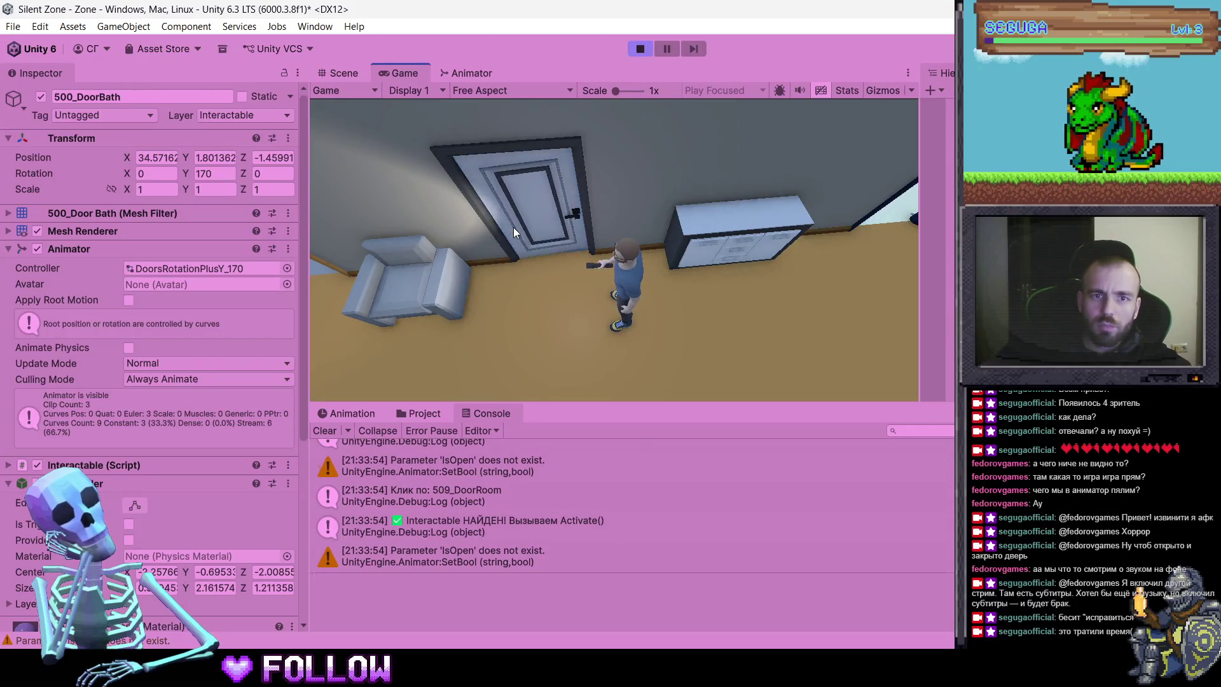
click(546, 216)
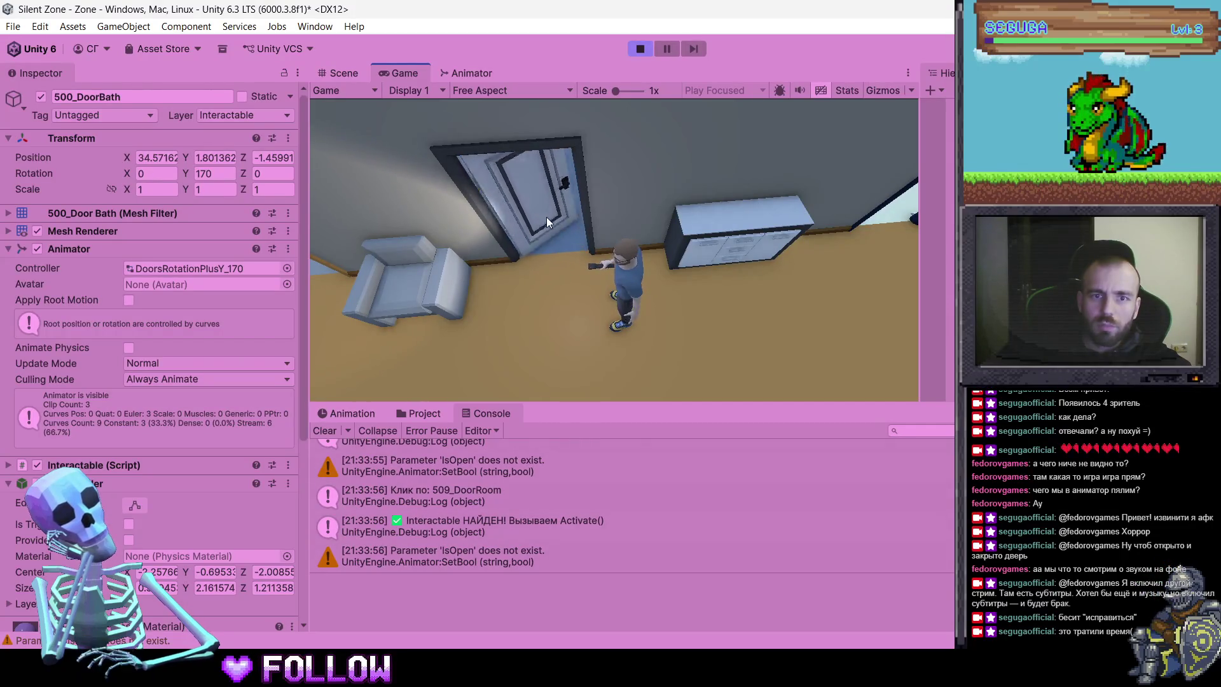
click(519, 228)
click(518, 229)
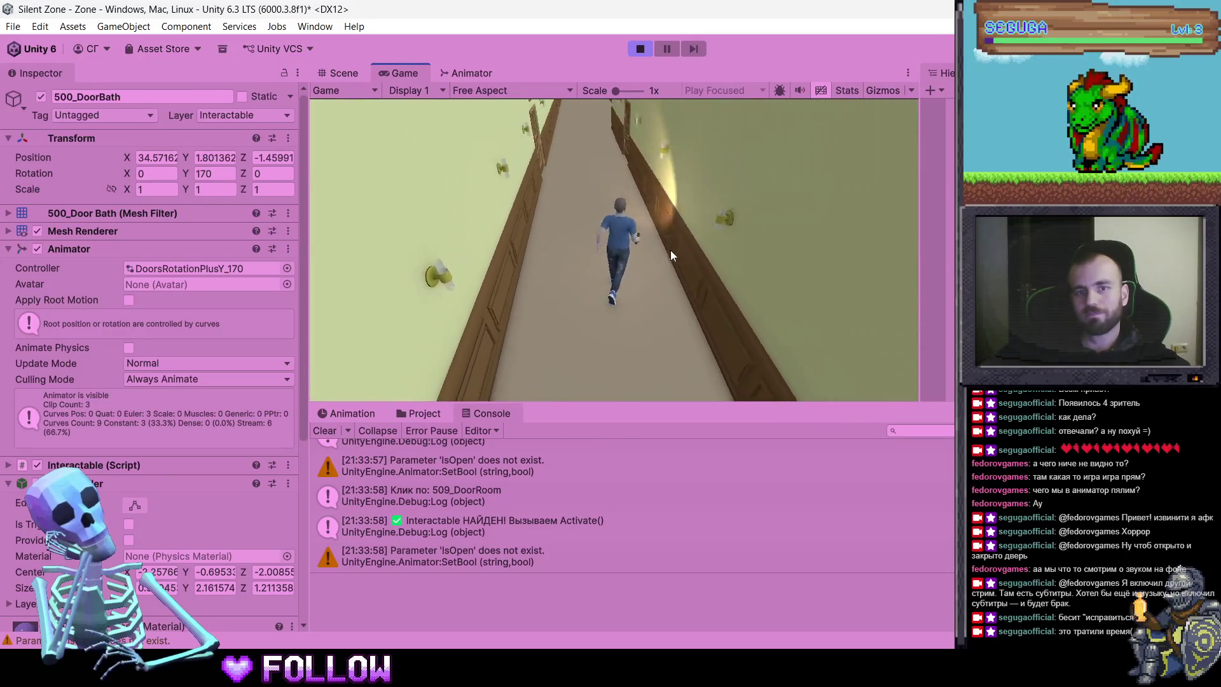
click(493, 330)
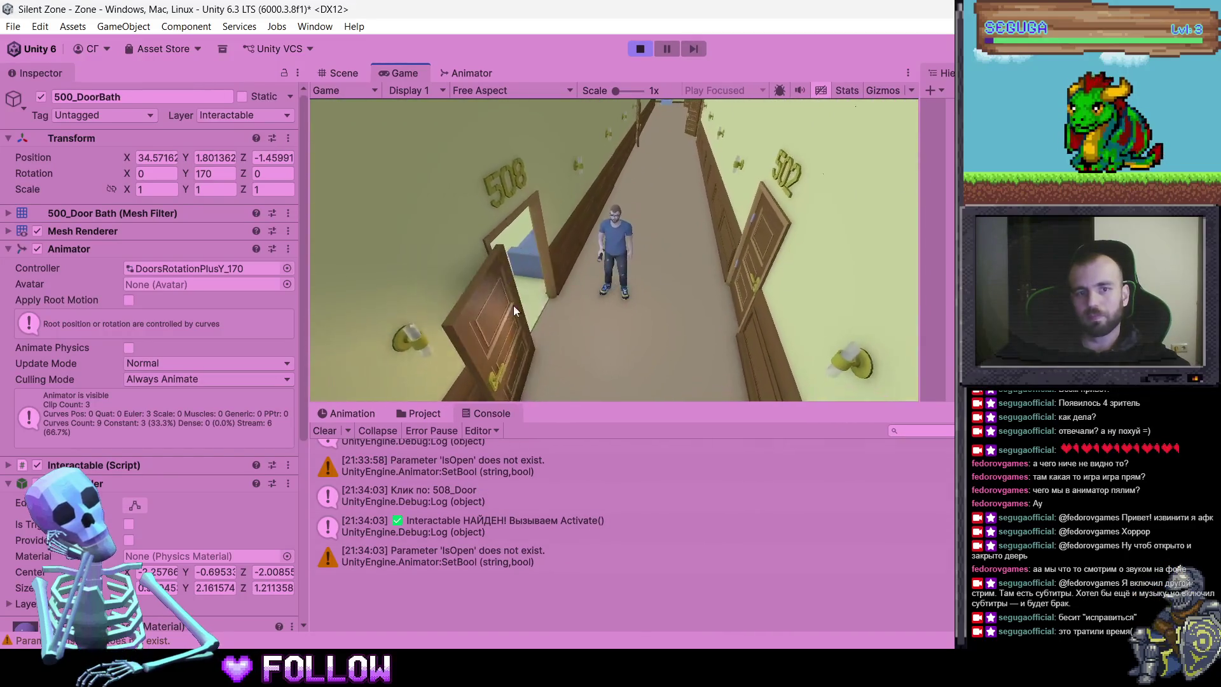
Restore the full floor view, hide the ceiling, and select 508_Door in top orthographic view
key(alt+Tab)
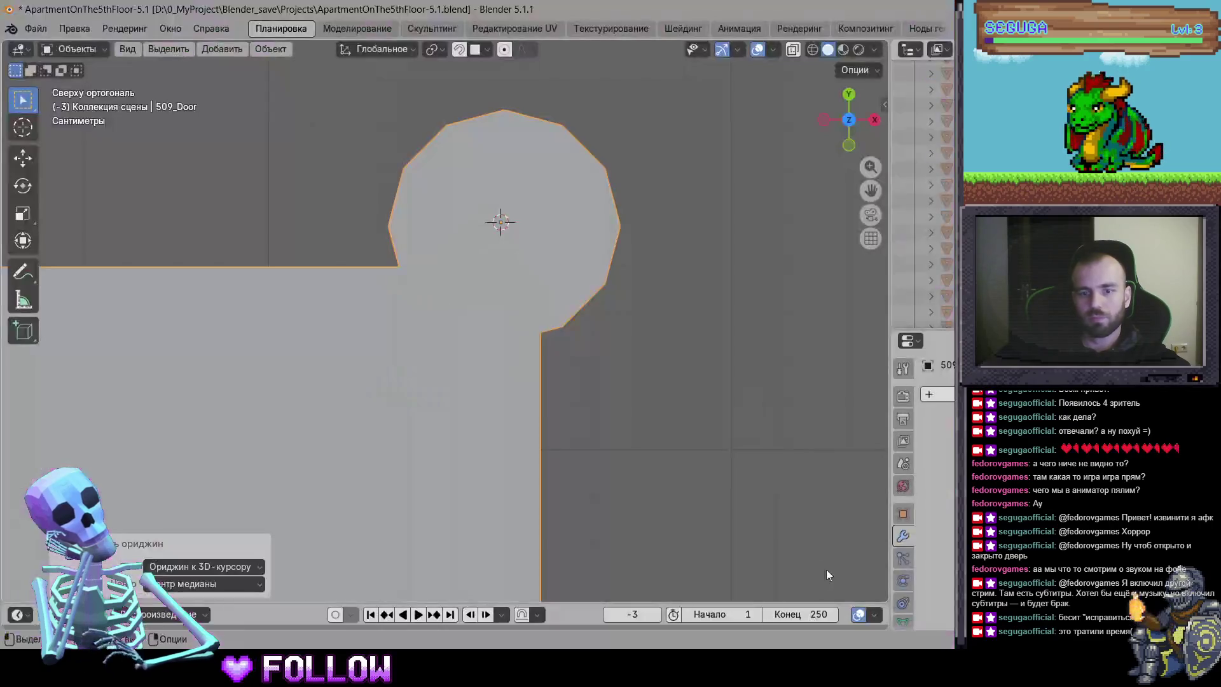
key(ctrl+z)
key(ctrl+z)
key(ctrl+z)
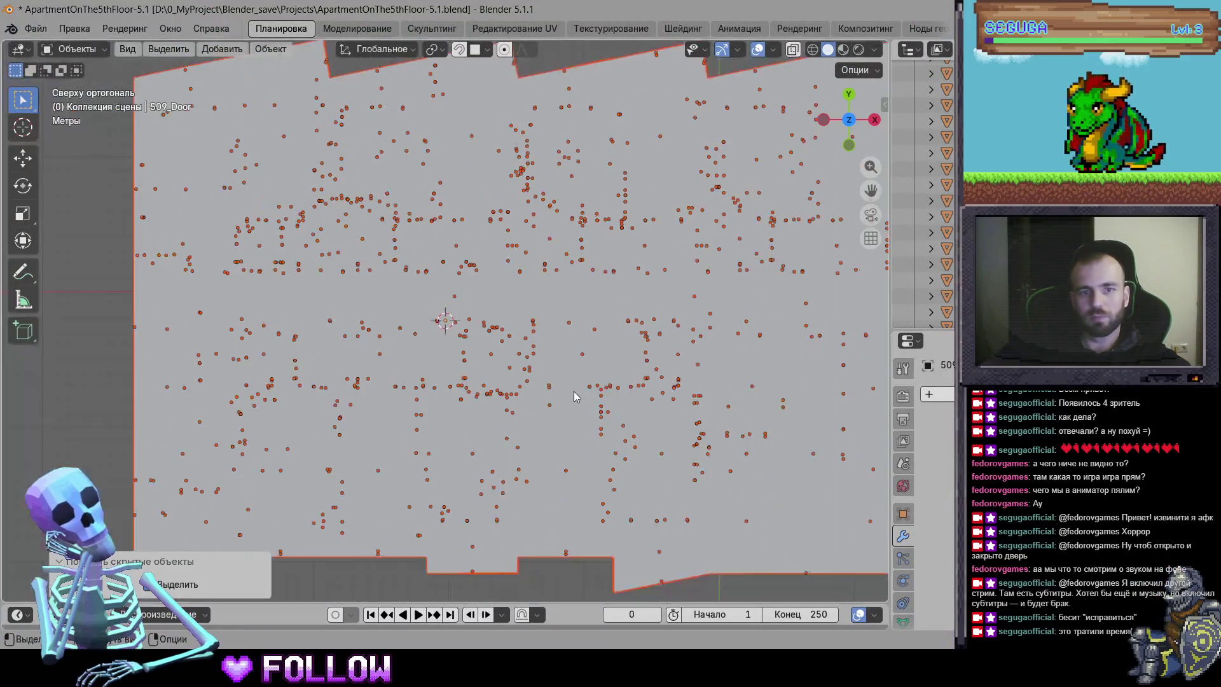
key(h)
scroll(524, 348, up, 8)
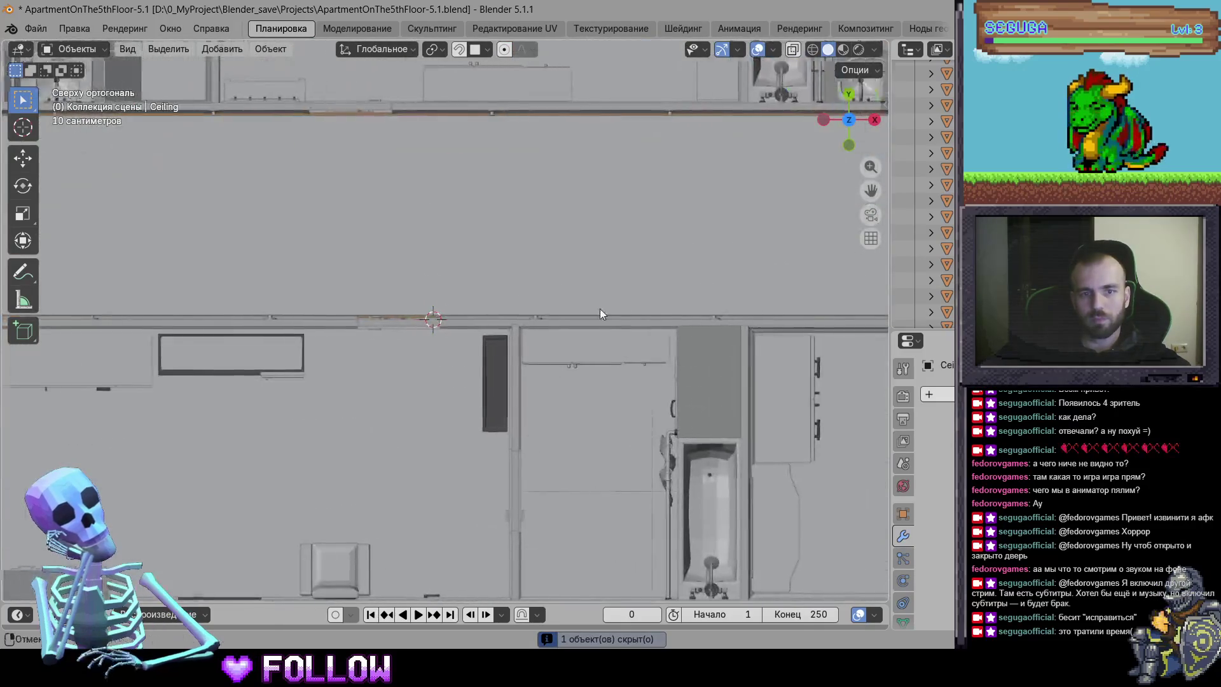
mouse_move(641, 312)
mouse_down()
mouse_move(392, 315)
mouse_move(635, 273)
mouse_up()
scroll(393, 316, up, 3)
click(635, 273)
mouse_move(589, 313)
mouse_down()
mouse_move(538, 386)
mouse_move(763, 168)
mouse_up()
click(850, 112)
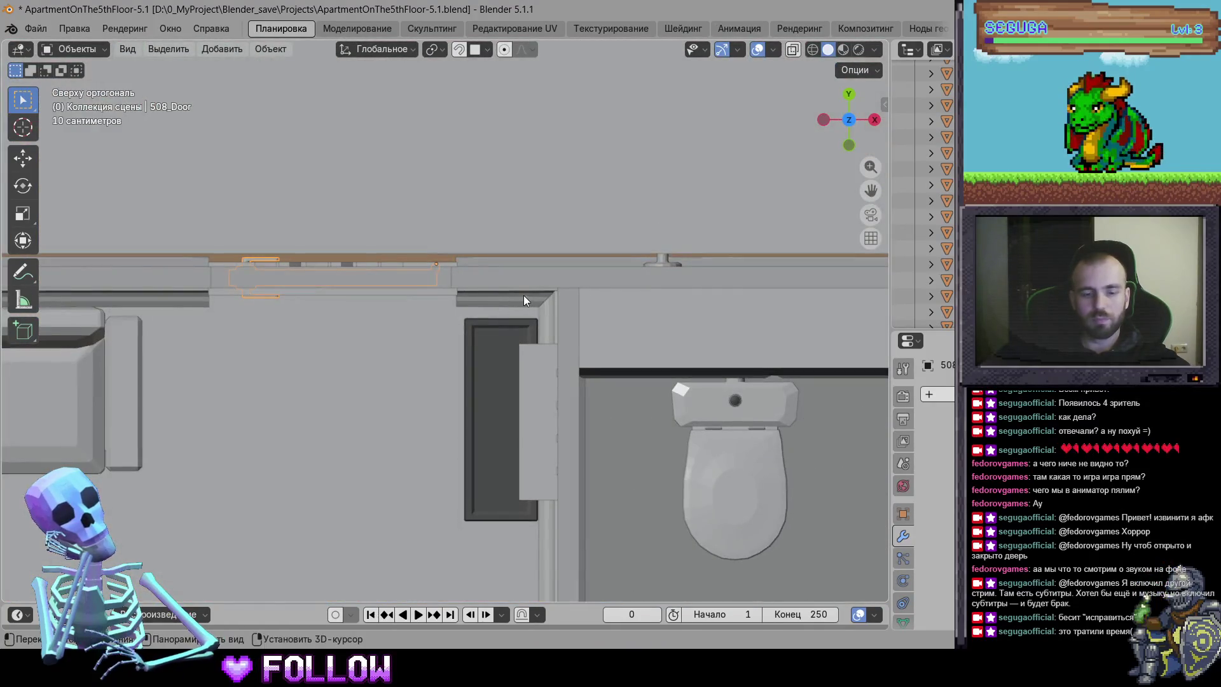
Isolate 508_Door and set its origin to the 3D cursor at the hinge centre
key(KP_Divide)
scroll(447, 267, up, 5)
scroll(489, 313, up, 3)
key(g)
right_click(629, 254)
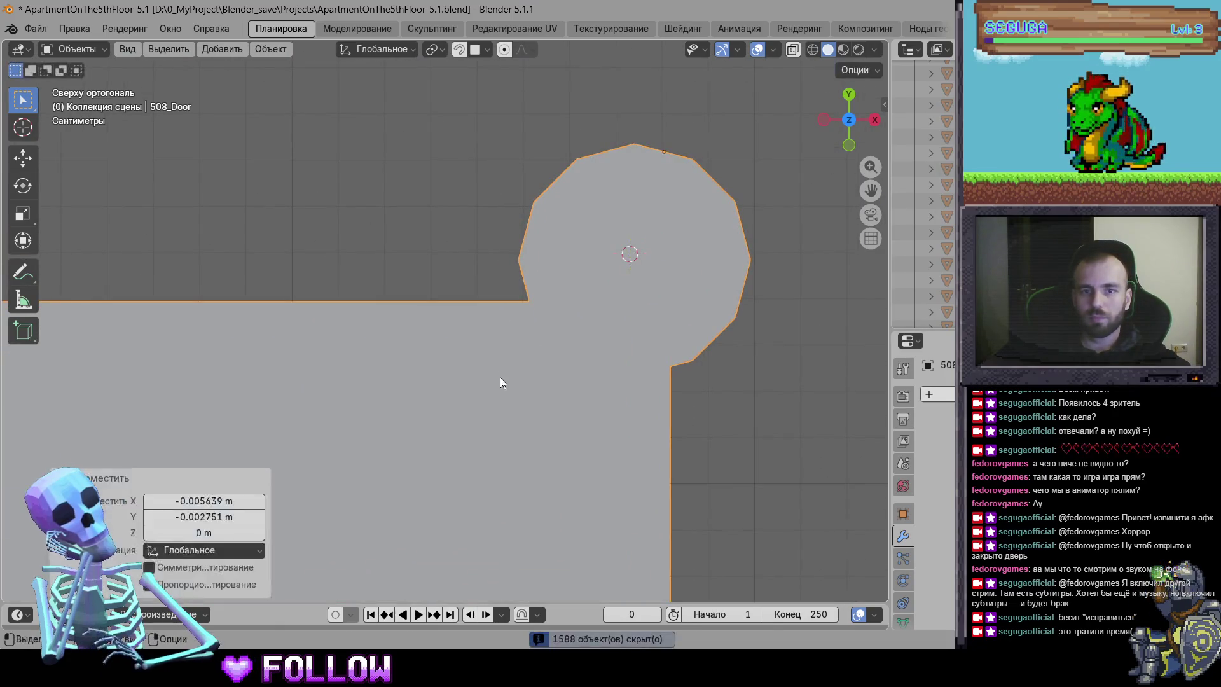
scroll(500, 373, down, 3)
right_click(502, 388)
mouse_move(515, 390)
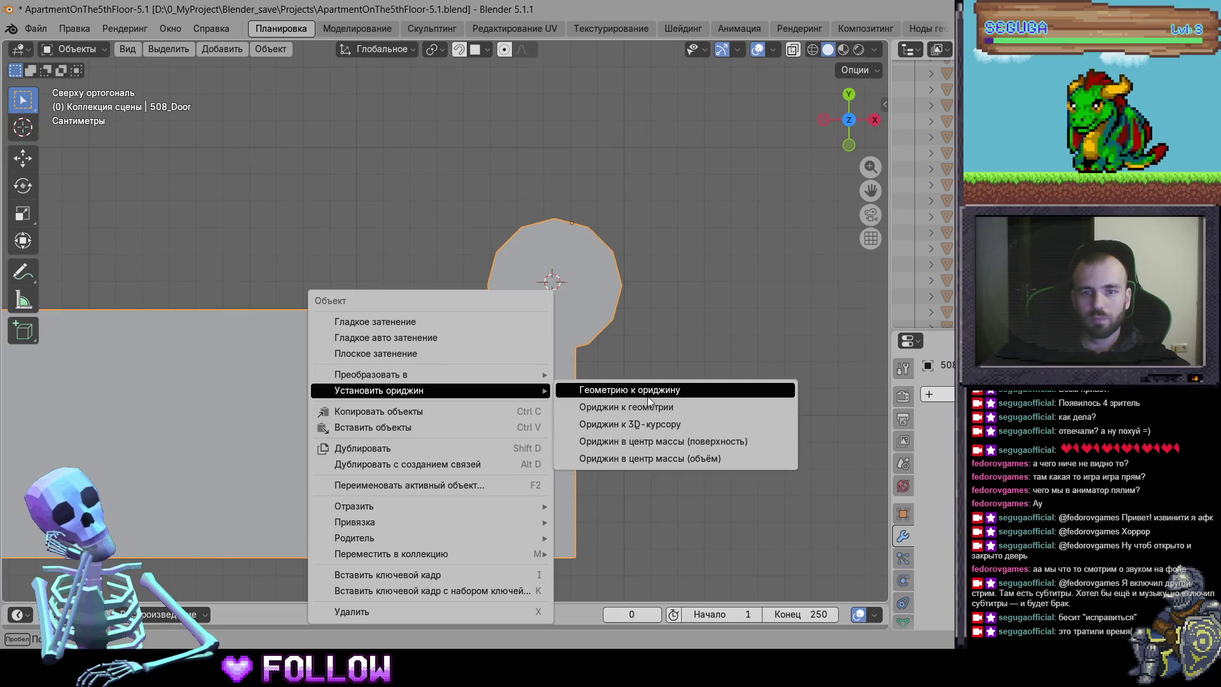
click(656, 424)
Unhide all objects, then hide the Ceiling again
key(alt+h)
scroll(608, 394, down, 5)
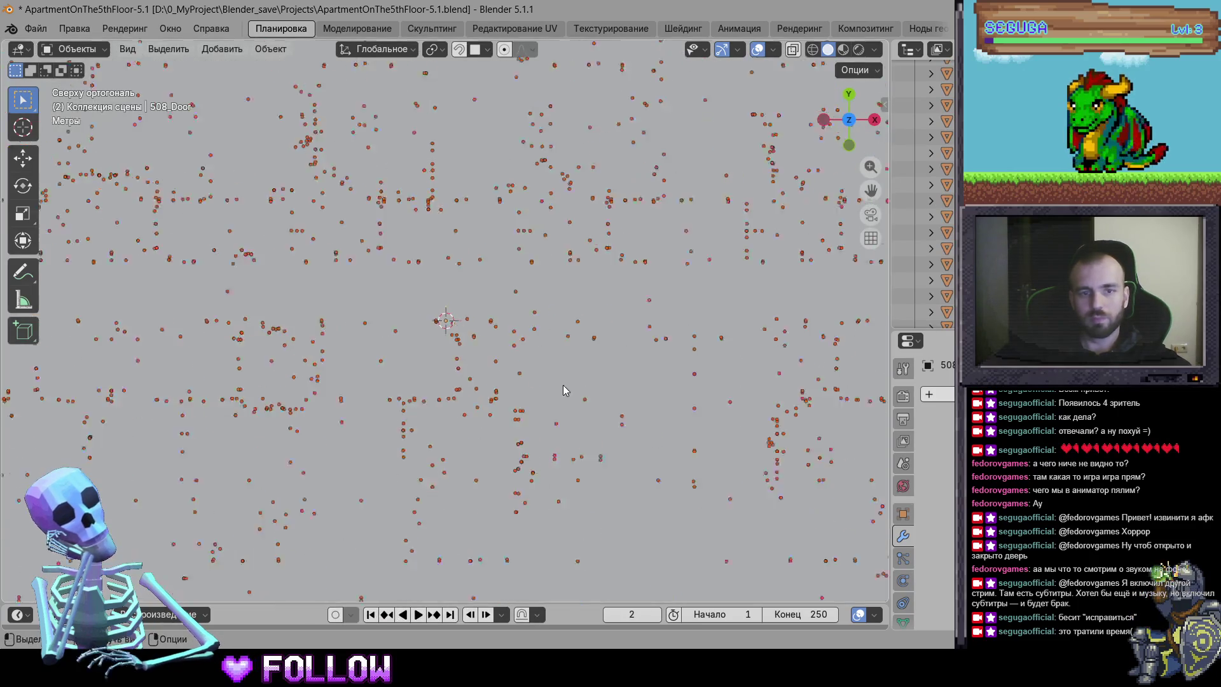
scroll(709, 337, up, 5)
click(690, 342)
key(h)
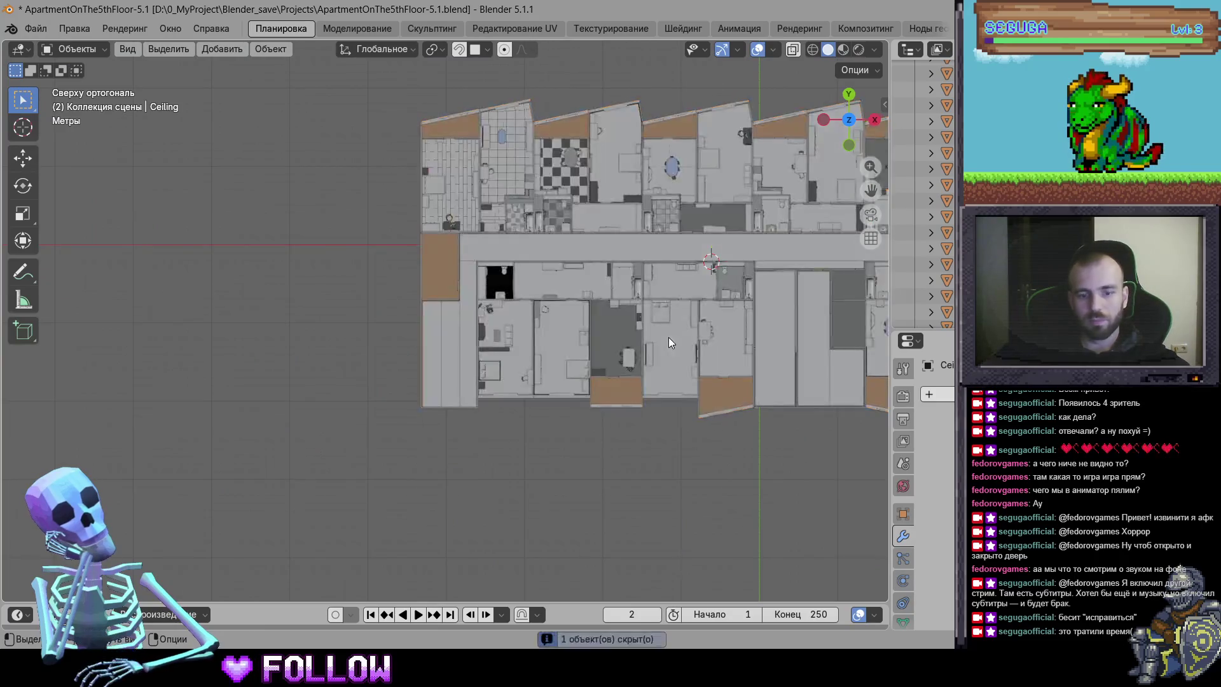
scroll(669, 337, up, 2)
mouse_move(625, 328)
mouse_down()
mouse_move(364, 122)
mouse_move(358, 204)
mouse_move(438, 295)
mouse_move(410, 79)
mouse_move(319, 124)
mouse_move(463, 91)
mouse_up()
Select apartment 507's door objects, including 507_DoorKitchen, and hide everything else
click(438, 295)
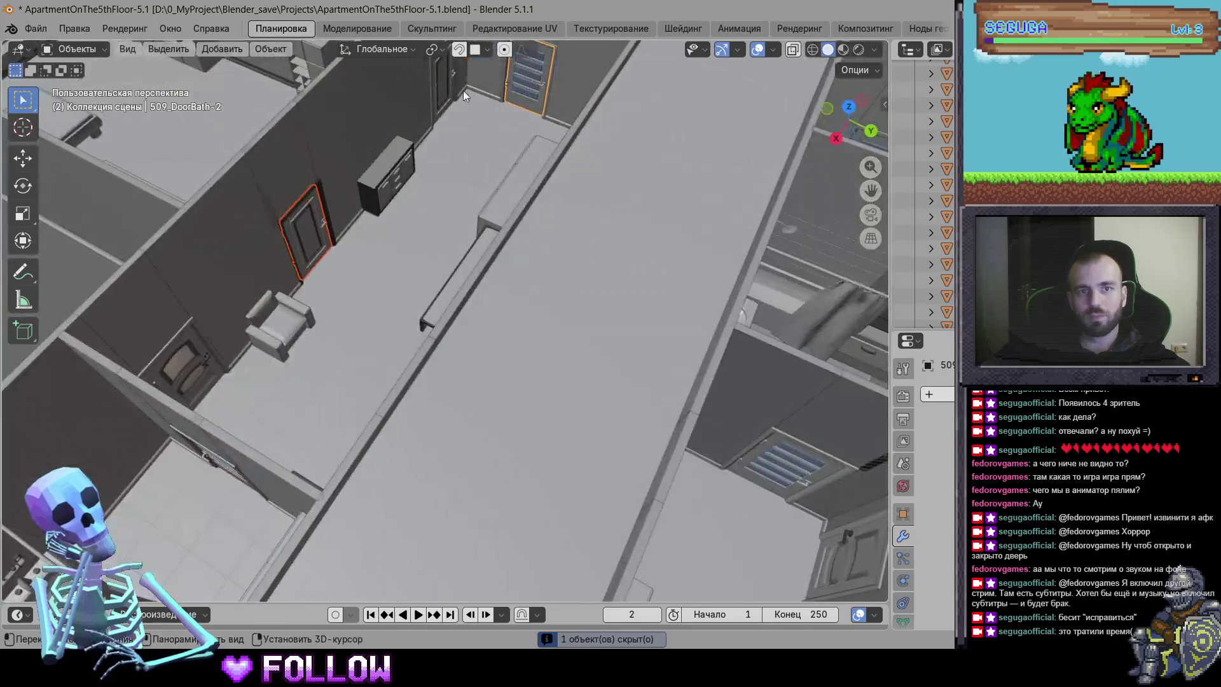
mouse_move(426, 208)
mouse_down()
mouse_move(656, 266)
mouse_move(713, 367)
mouse_up()
mouse_move(792, 335)
mouse_down()
mouse_move(534, 297)
mouse_move(489, 341)
mouse_move(427, 307)
mouse_move(608, 318)
mouse_move(432, 322)
mouse_move(613, 291)
mouse_move(518, 175)
mouse_move(536, 257)
mouse_move(593, 358)
mouse_move(608, 316)
mouse_move(665, 330)
mouse_move(507, 353)
mouse_move(430, 296)
mouse_up()
click(534, 297)
click(518, 174)
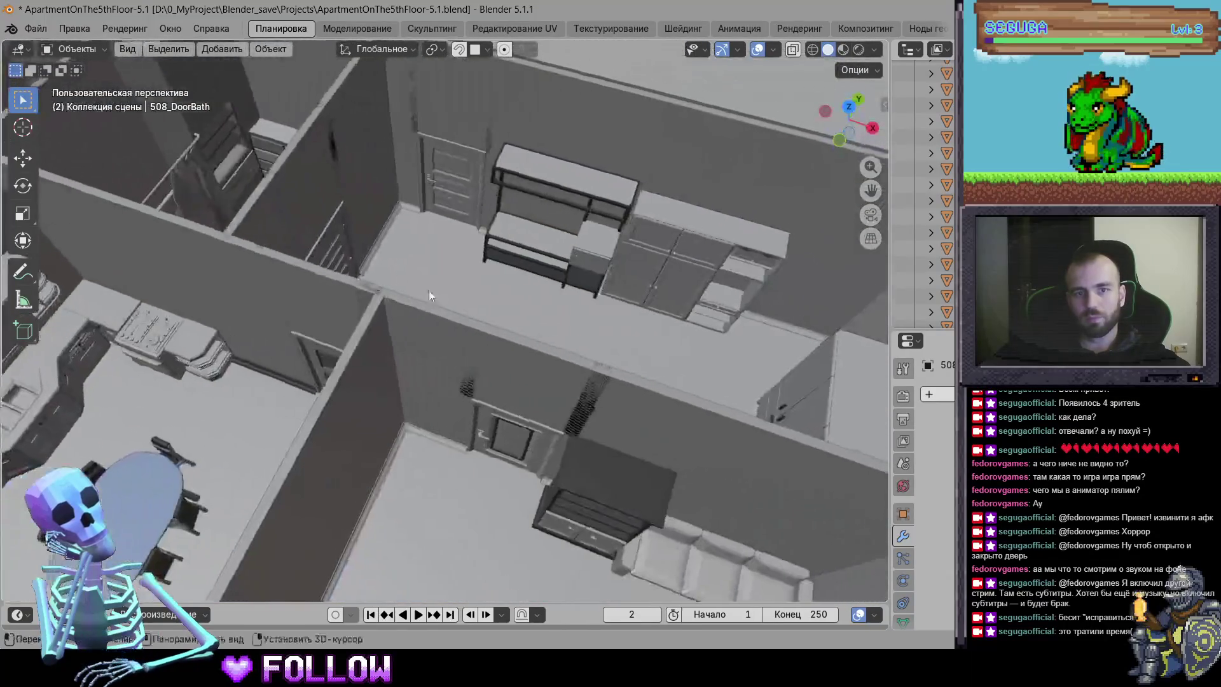
click(329, 351)
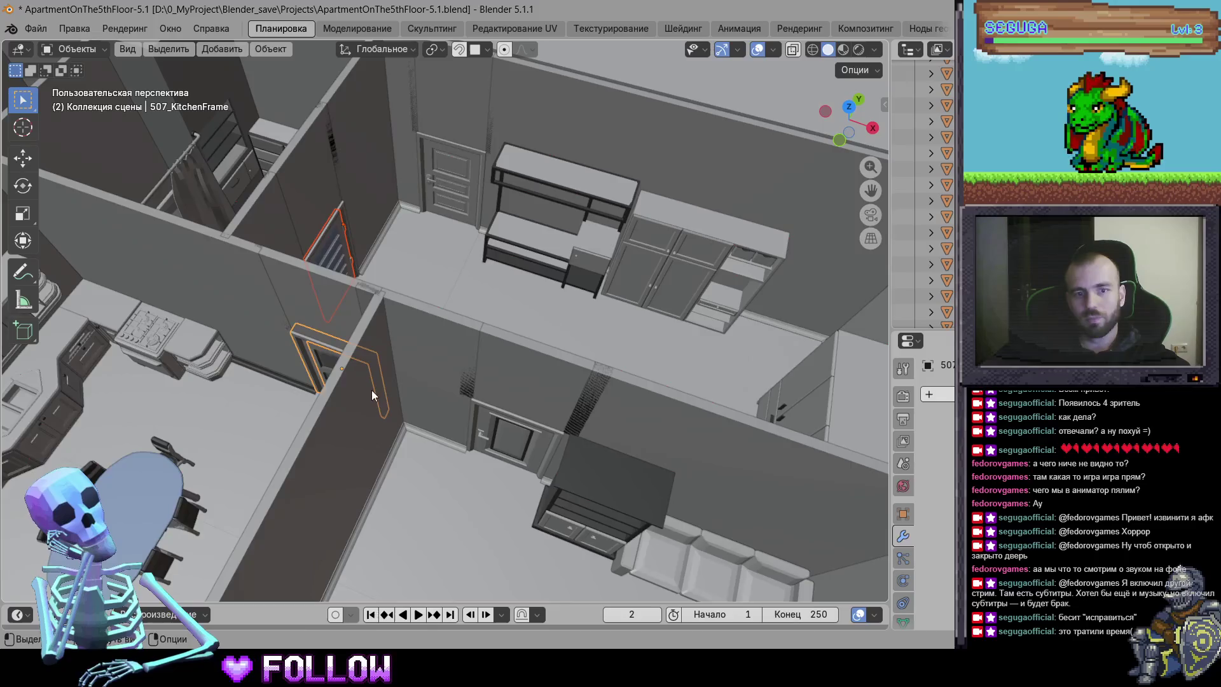
drag(382, 400, 423, 398)
click(403, 402)
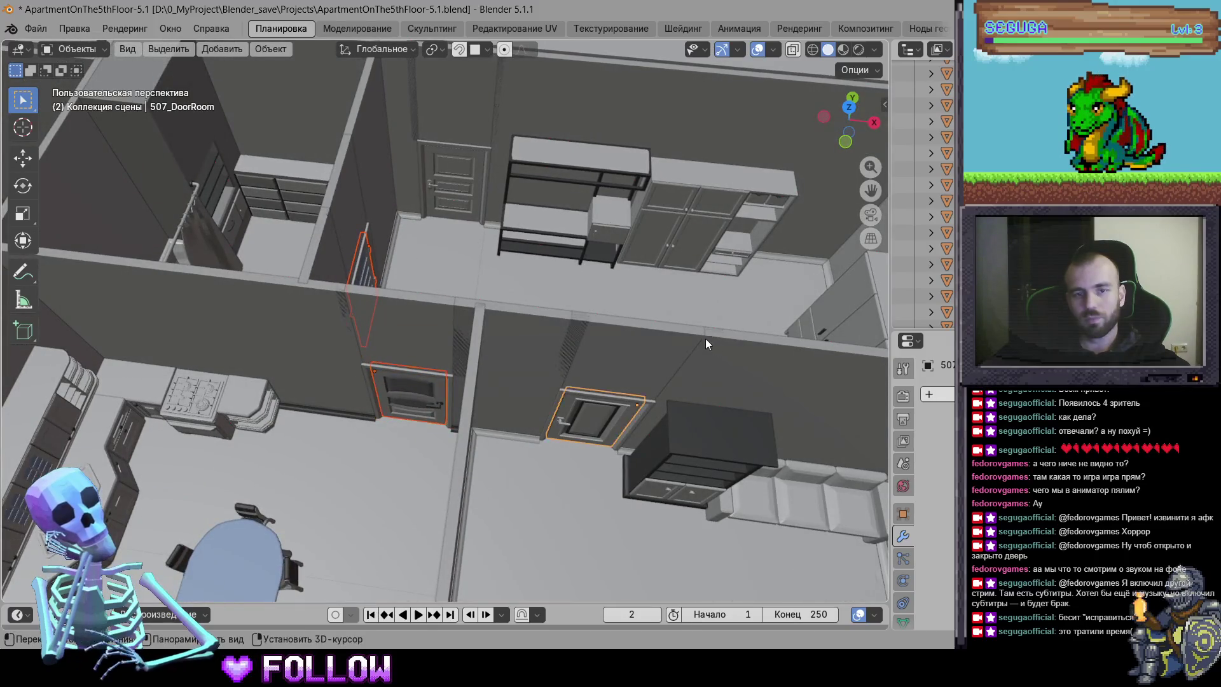
drag(711, 341, 396, 297)
key(shift+h)
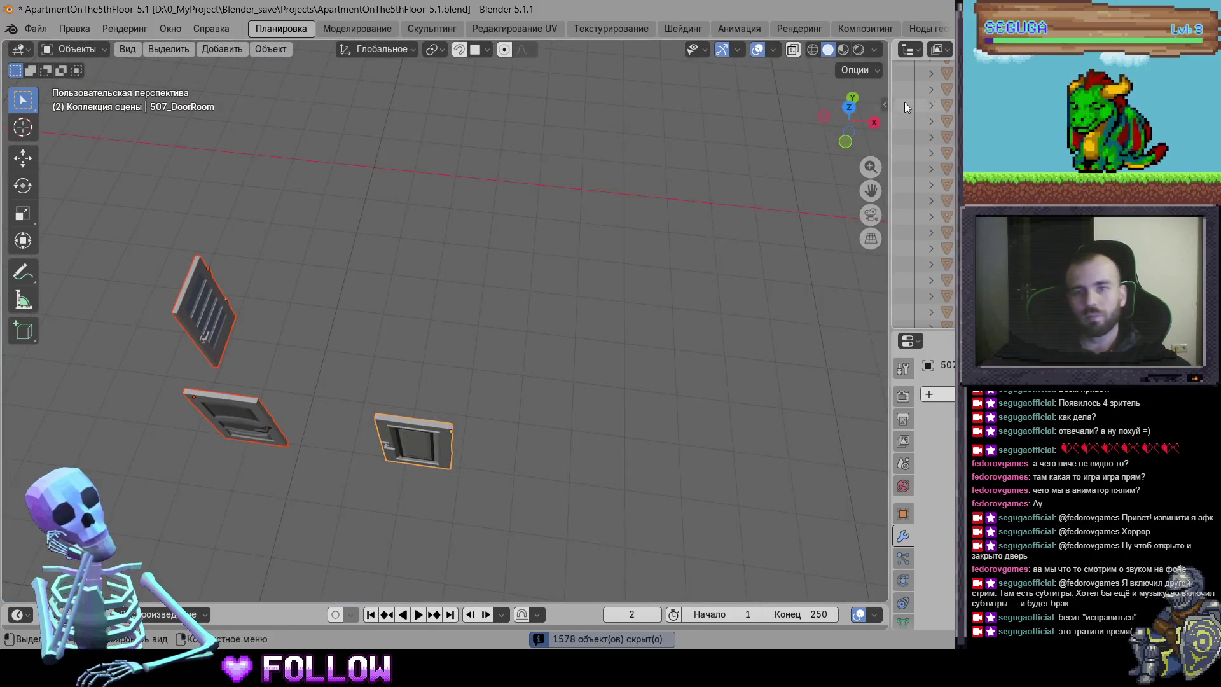
In top orthographic view, move 508_DoorRoom's origin onto its hinge using the 3D cursor
click(850, 107)
scroll(630, 269, up, 8)
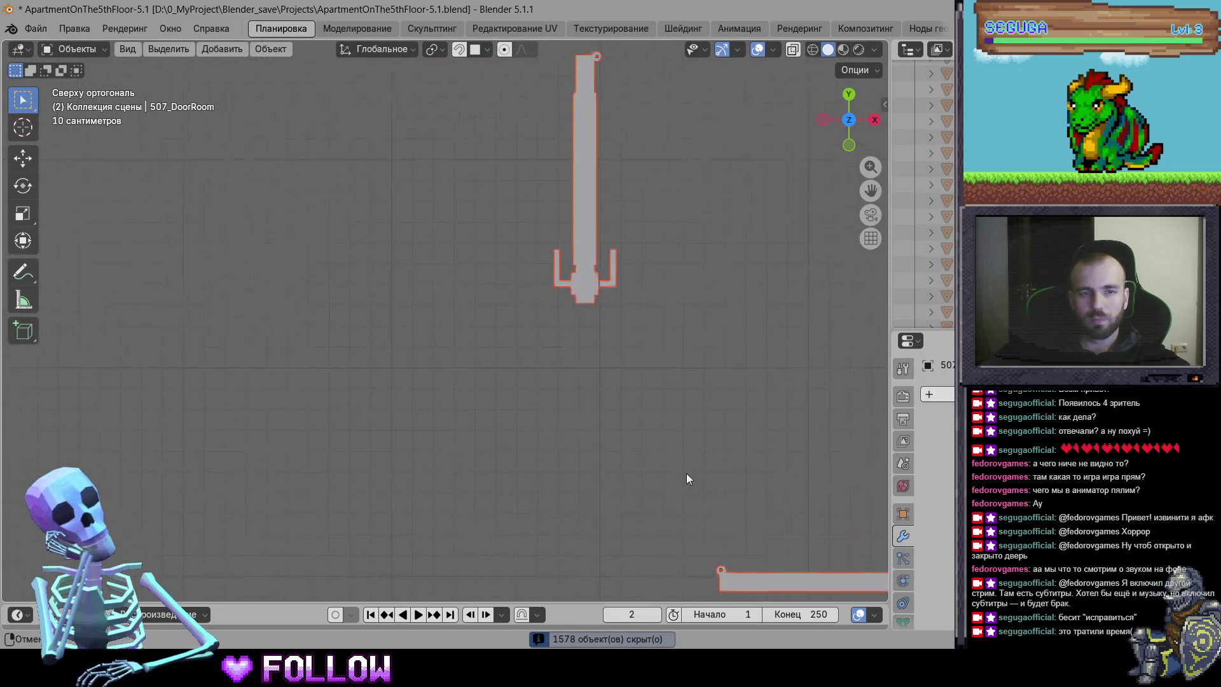
scroll(350, 462, down, 5)
scroll(646, 429, up, 10)
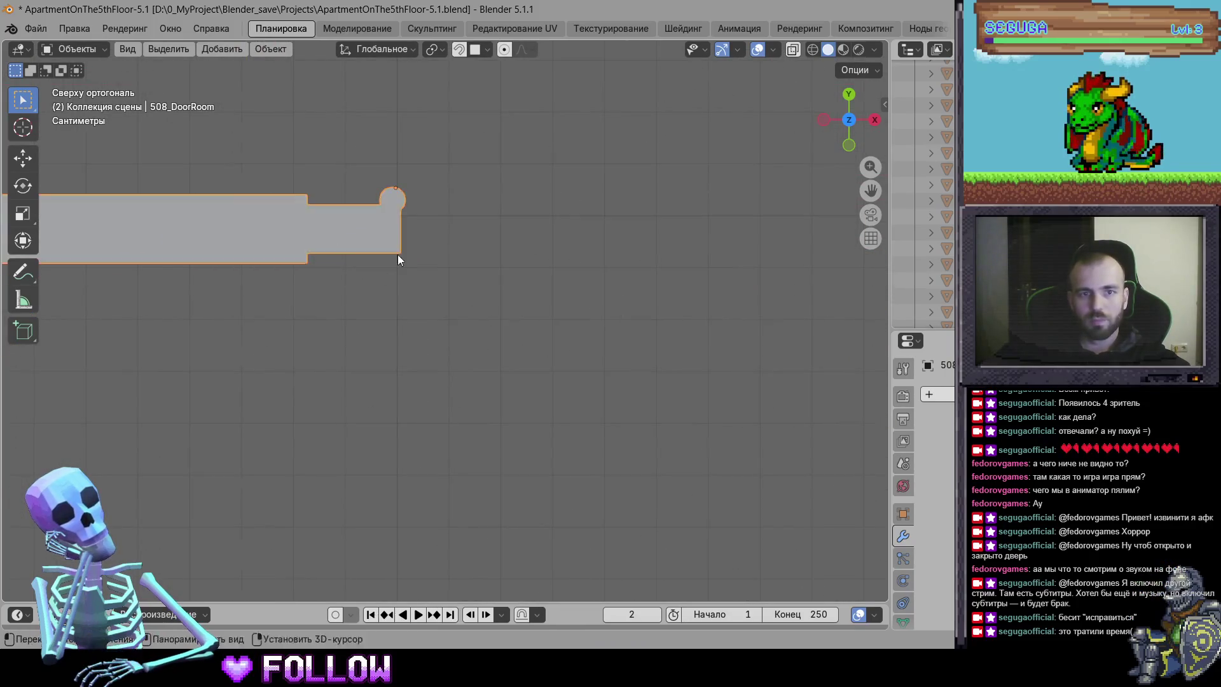
scroll(559, 370, up, 4)
key(shift+d)
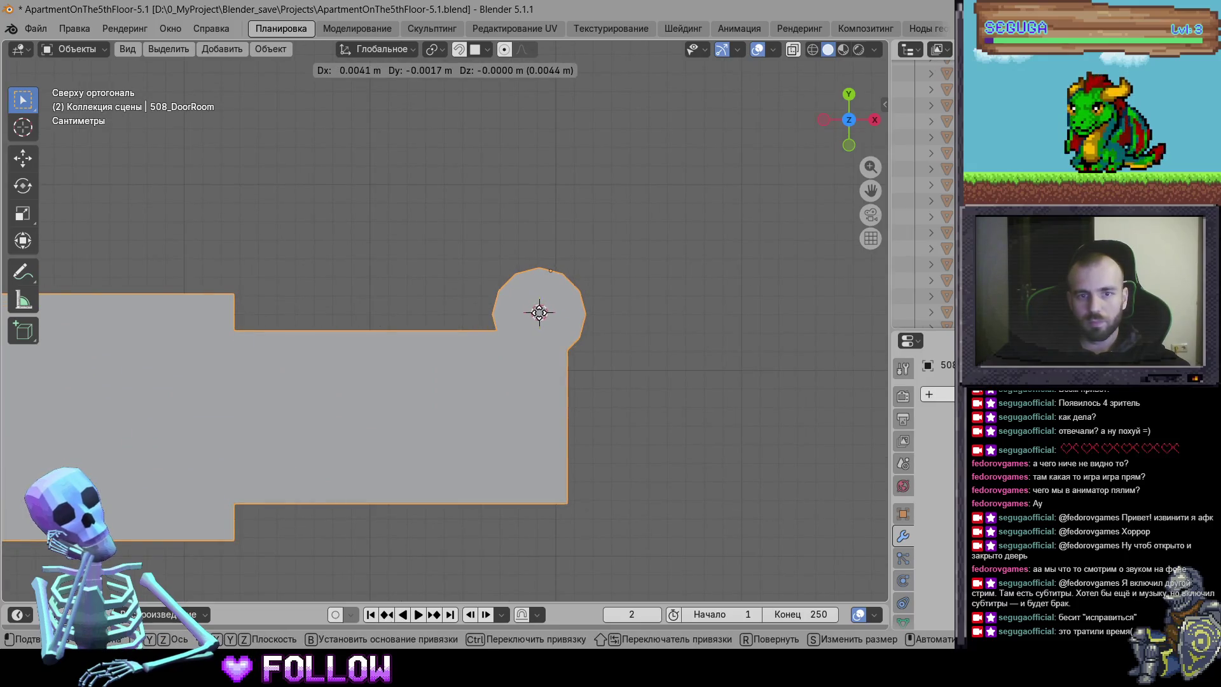
click(537, 313)
right_click(476, 400)
key(Escape)
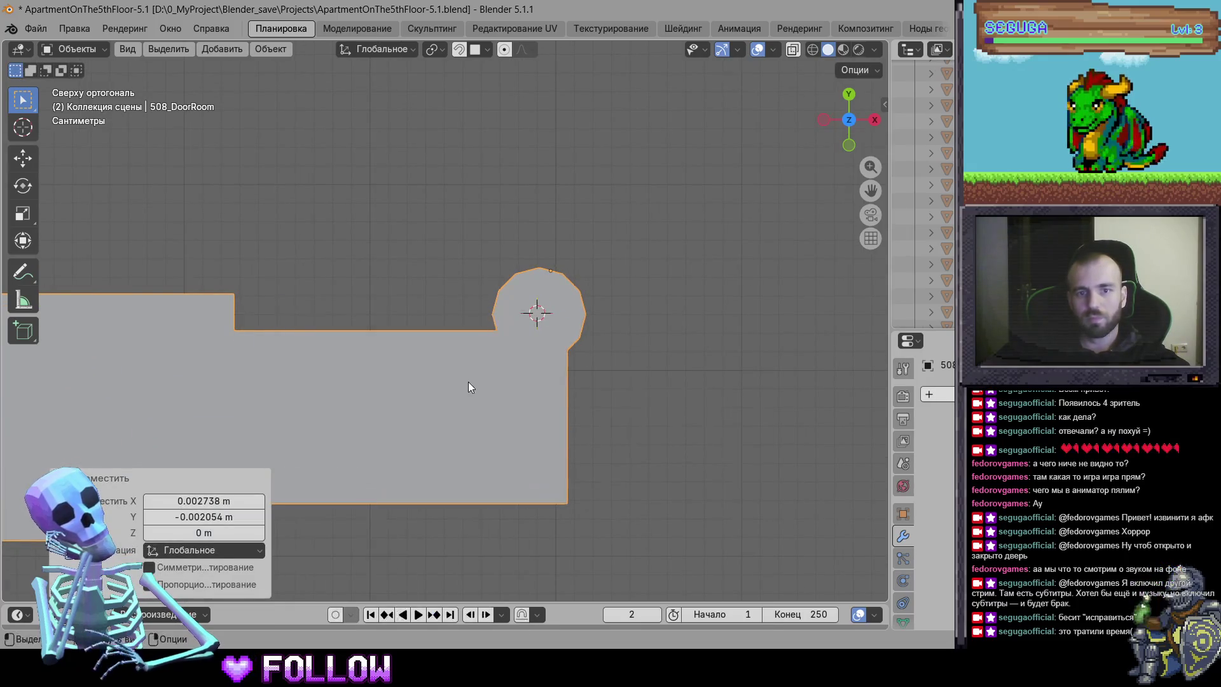
right_click(469, 382)
mouse_move(468, 382)
click(584, 418)
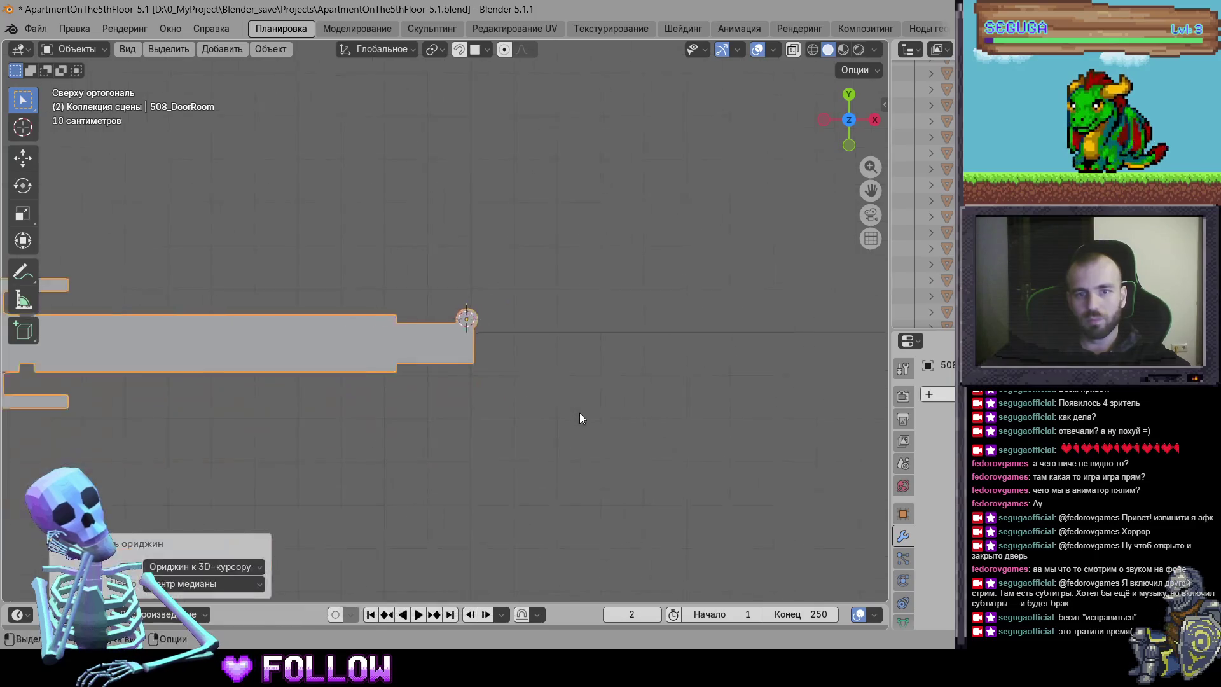
Select 508_DoorKitchen and set its origin at its hinge
scroll(288, 379, up, 3)
click(394, 384)
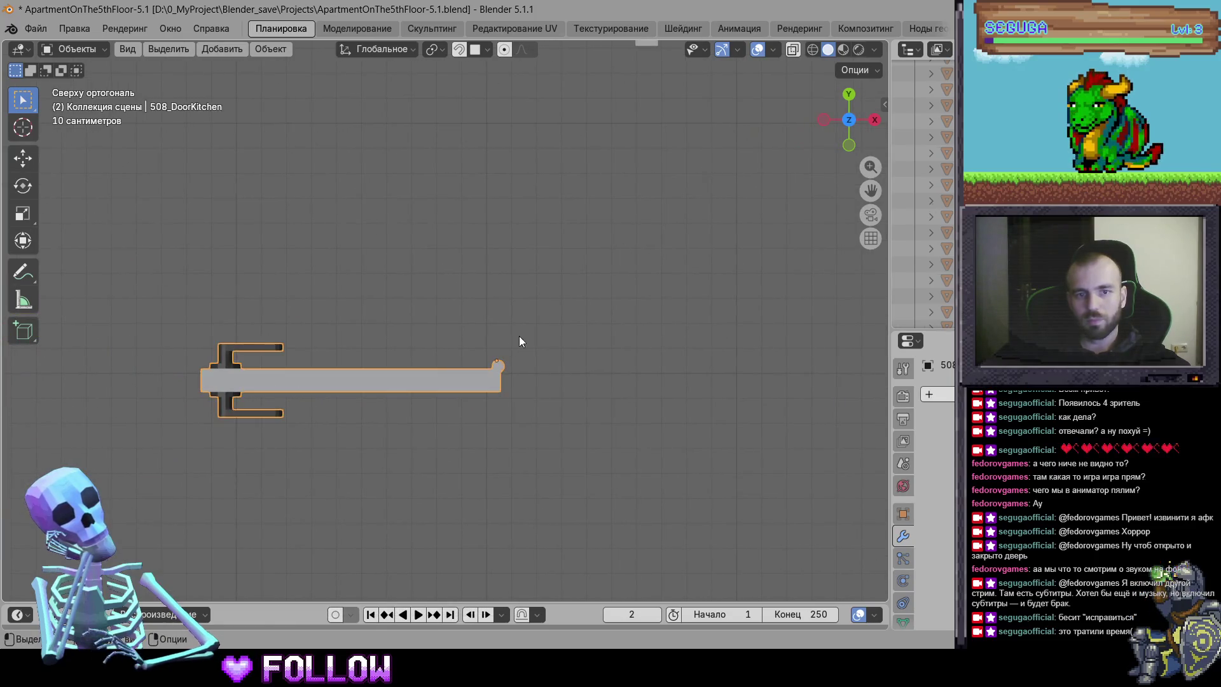
scroll(617, 465, up, 5)
key(g)
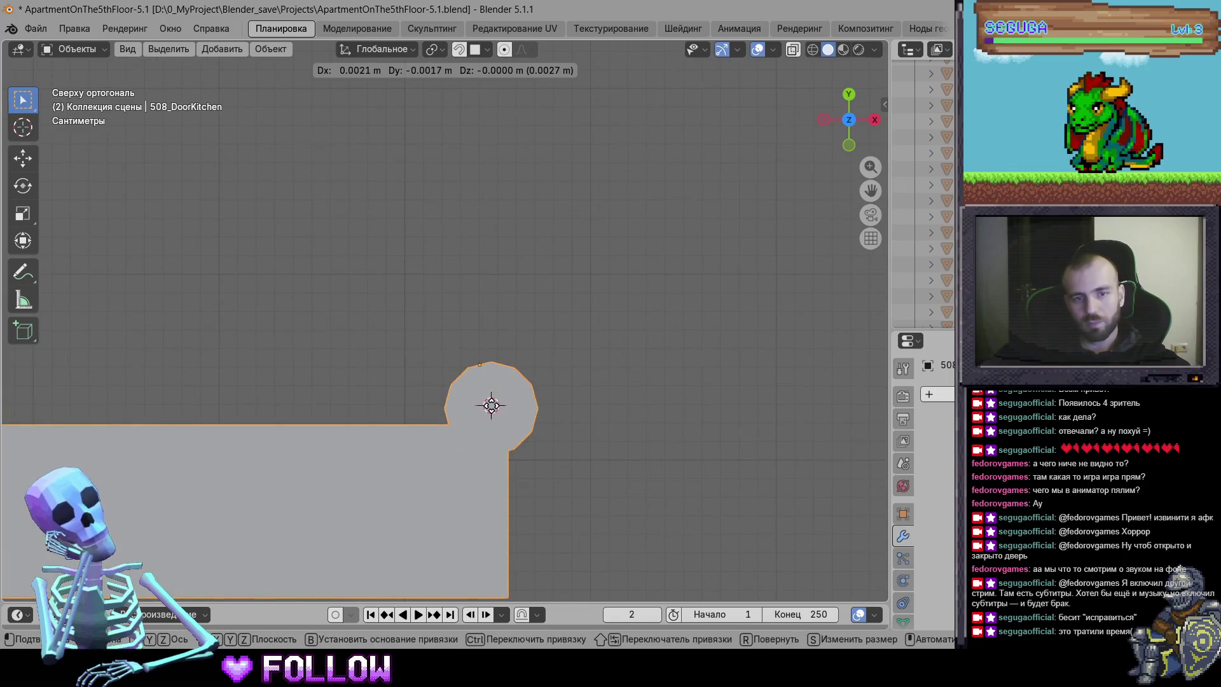
click(491, 405)
right_click(491, 408)
mouse_move(474, 409)
click(573, 441)
Pan across the floor plan and set 508_DoorBath's origin at its hinge
scroll(618, 268, down, 5)
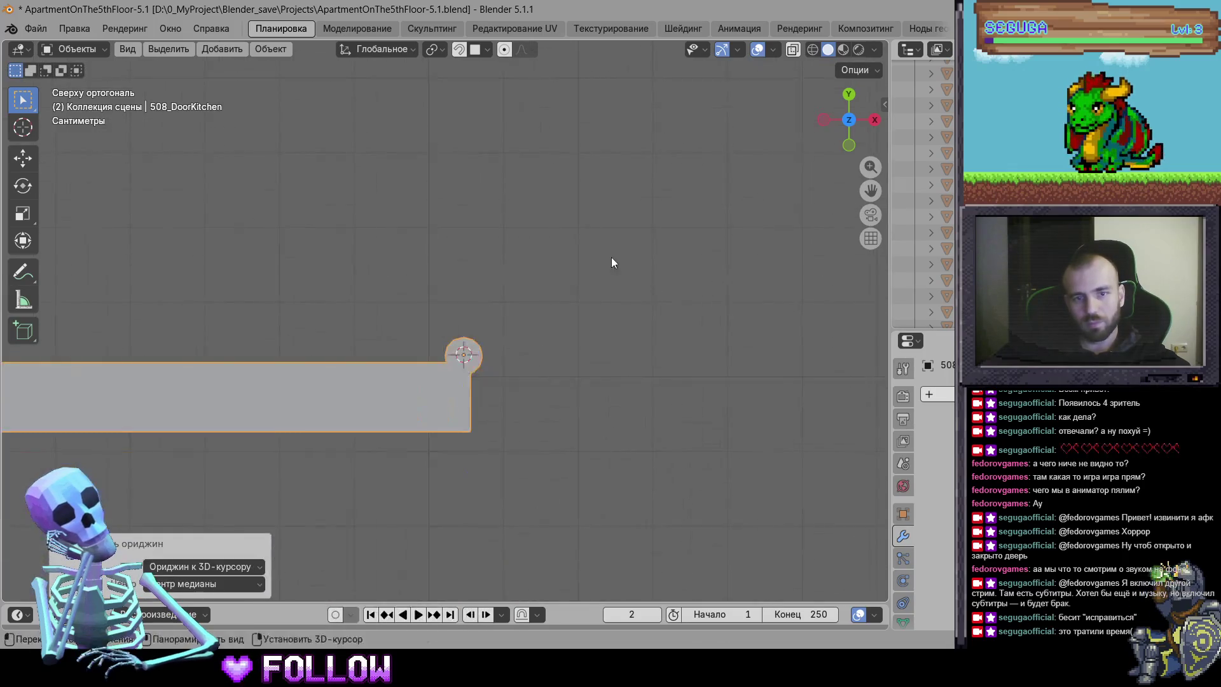
drag(617, 269, 420, 5)
scroll(536, 276, down, 3)
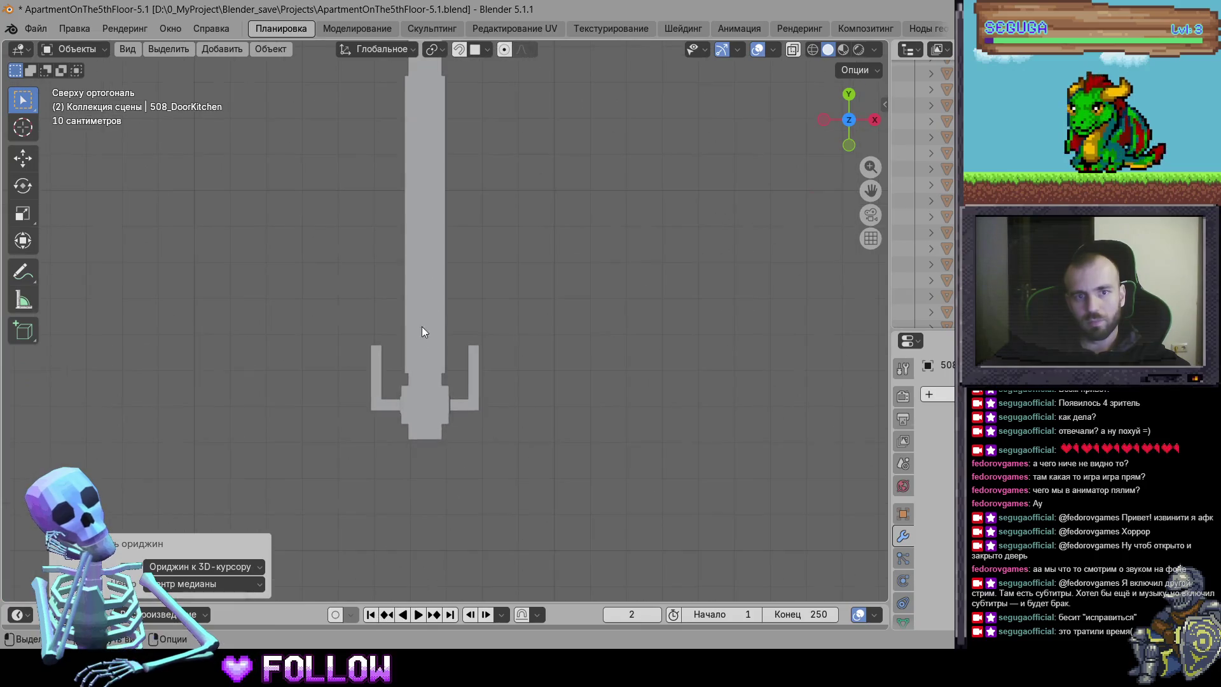
click(419, 337)
scroll(433, 412, up, 3)
key(g)
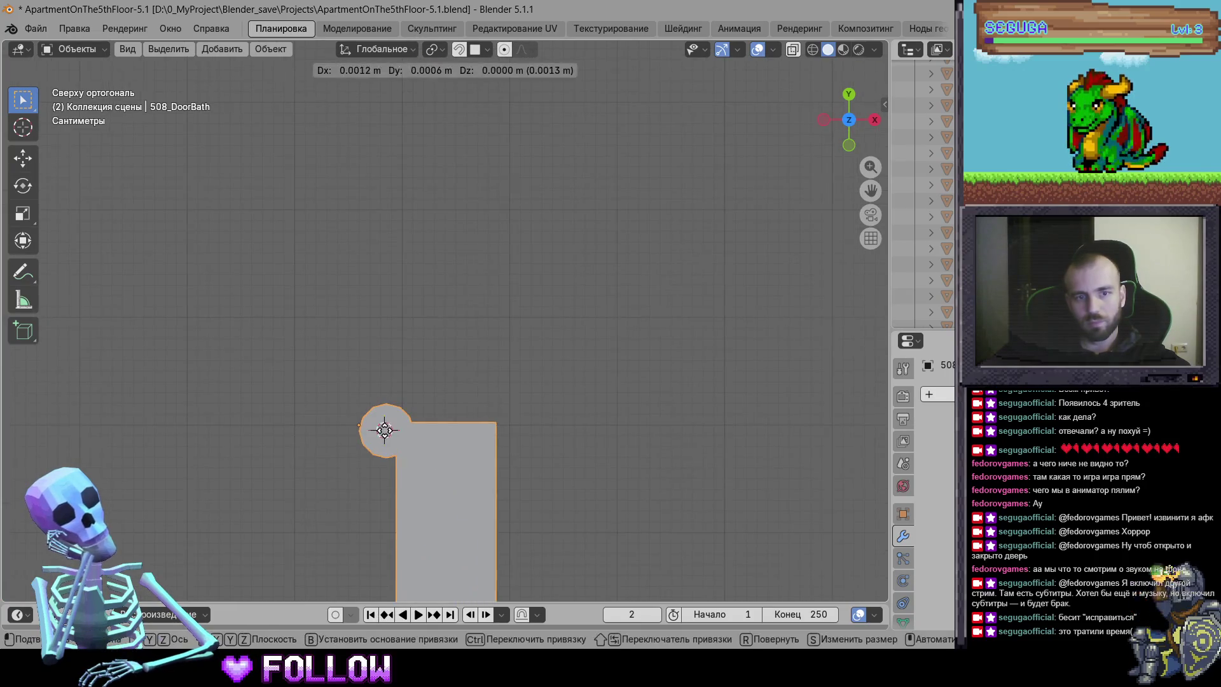
click(415, 412)
right_click(414, 413)
mouse_move(414, 413)
click(522, 442)
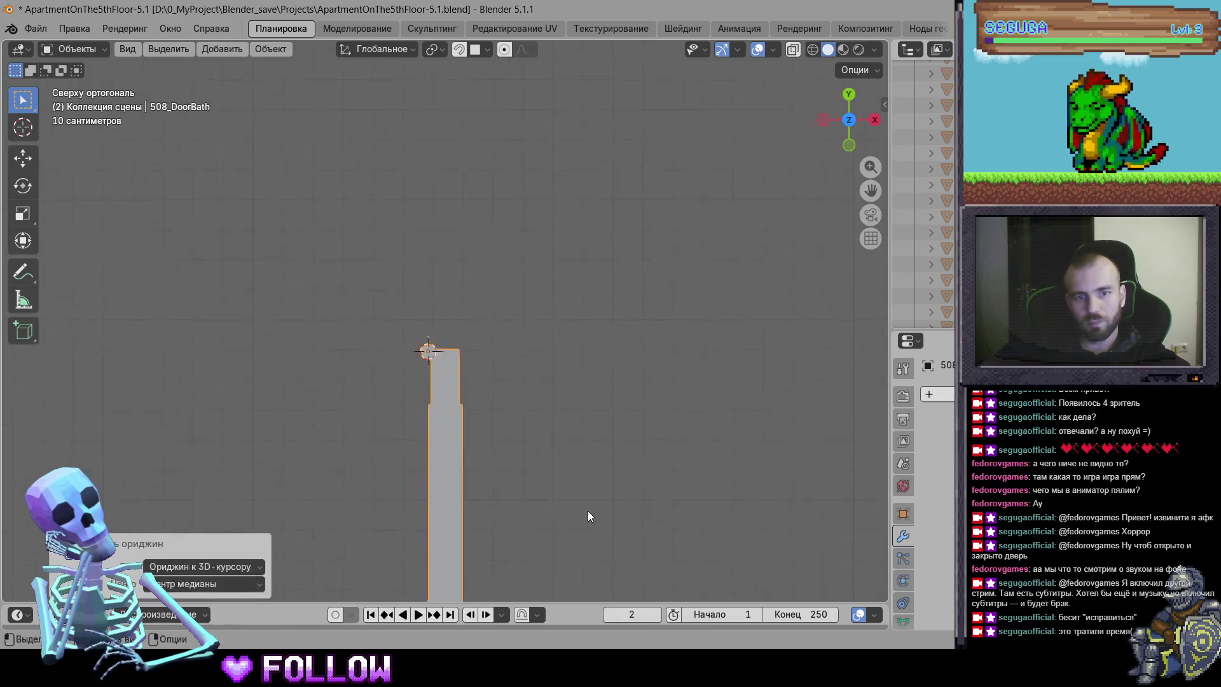
Set another door's origin at its hinge, then rotate it 90° (r90) to test the swing
scroll(579, 503, down, 6)
scroll(587, 405, up, 8)
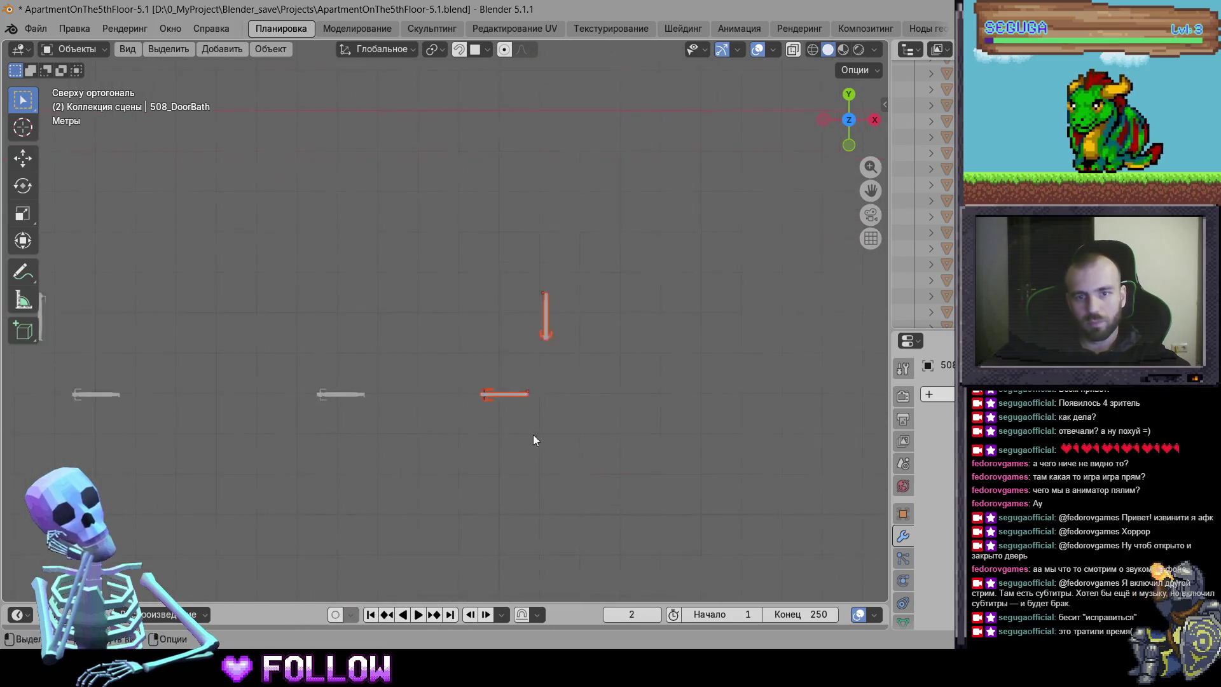
scroll(442, 457, up, 5)
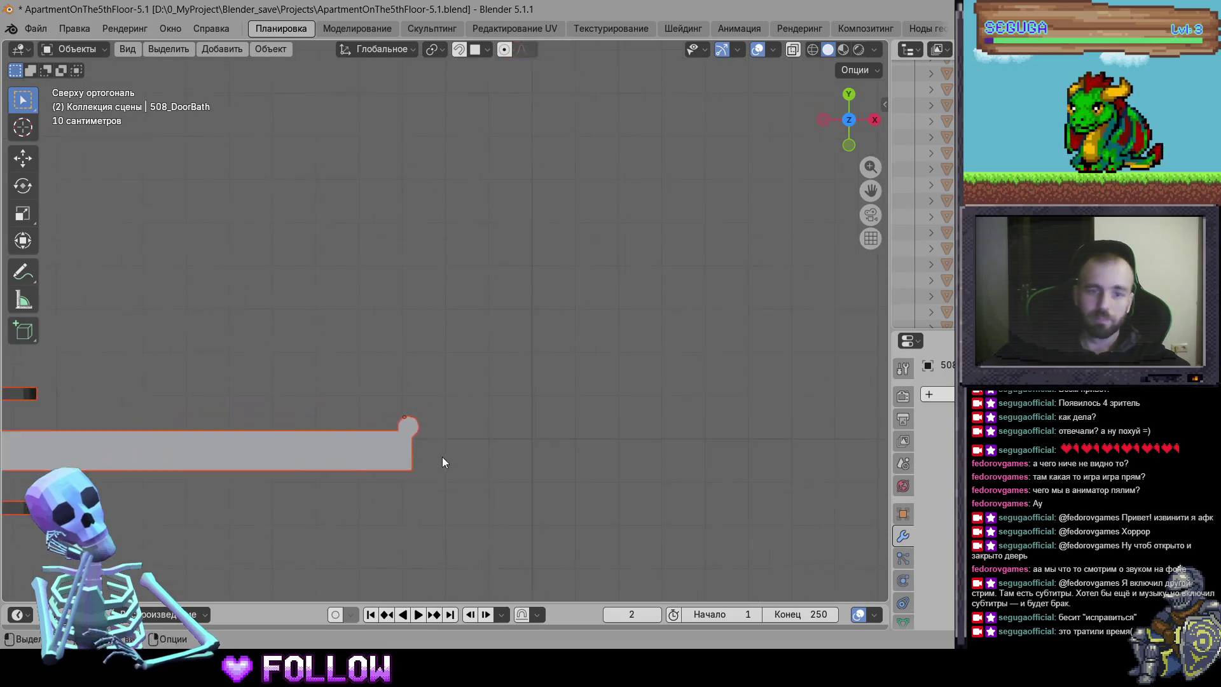
scroll(509, 369, up, 2)
shift+right_click(583, 322)
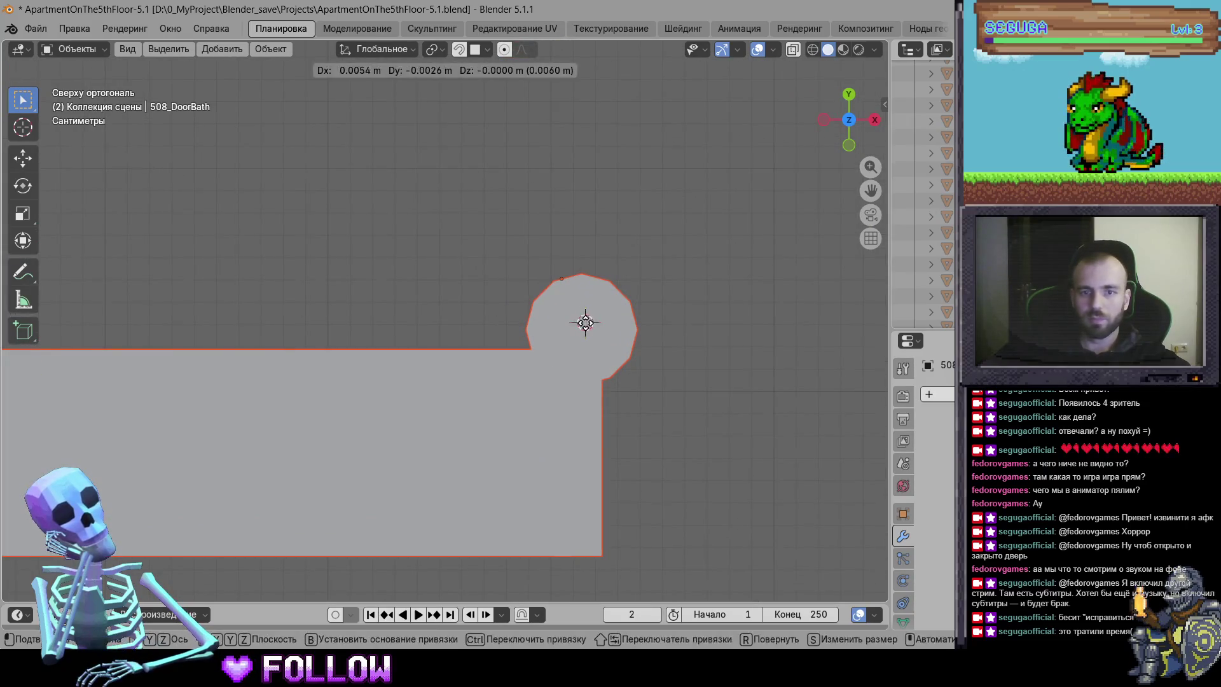
right_click(515, 388)
mouse_move(503, 392)
click(621, 424)
scroll(572, 255, down, 5)
text(r90)
key(Return)
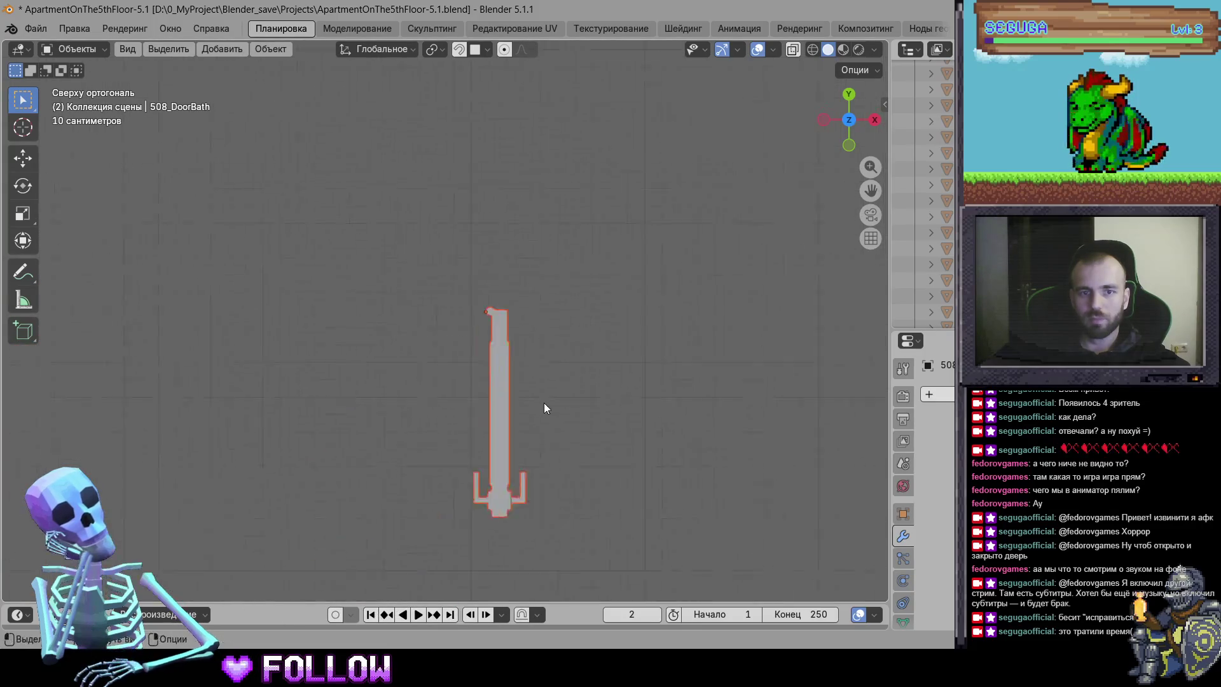
Set the door's origin to the 3D cursor, then undo that origin change
scroll(544, 404, up, 5)
scroll(509, 374, up, 2)
key(g)
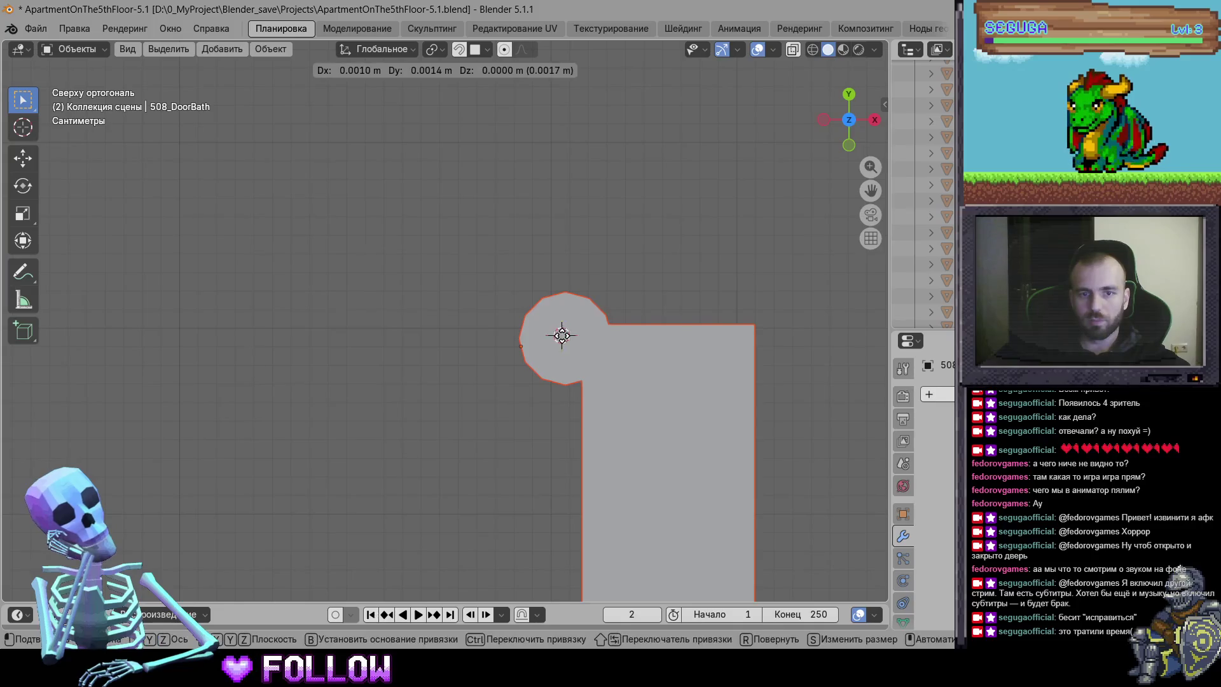
right_click(563, 336)
right_click(564, 338)
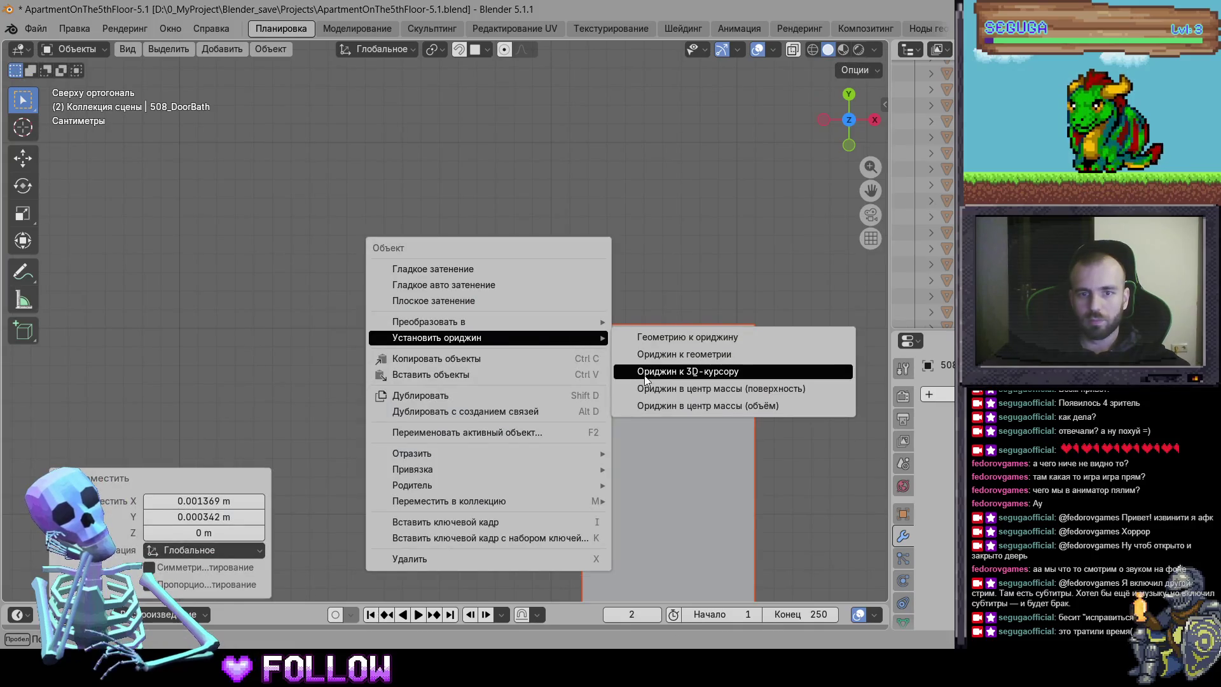
click(675, 371)
scroll(547, 416, down, 5)
scroll(399, 442, down, 3)
key(ctrl+z)
scroll(469, 463, up, 2)
scroll(493, 313, up, 2)
scroll(493, 313, up, 10)
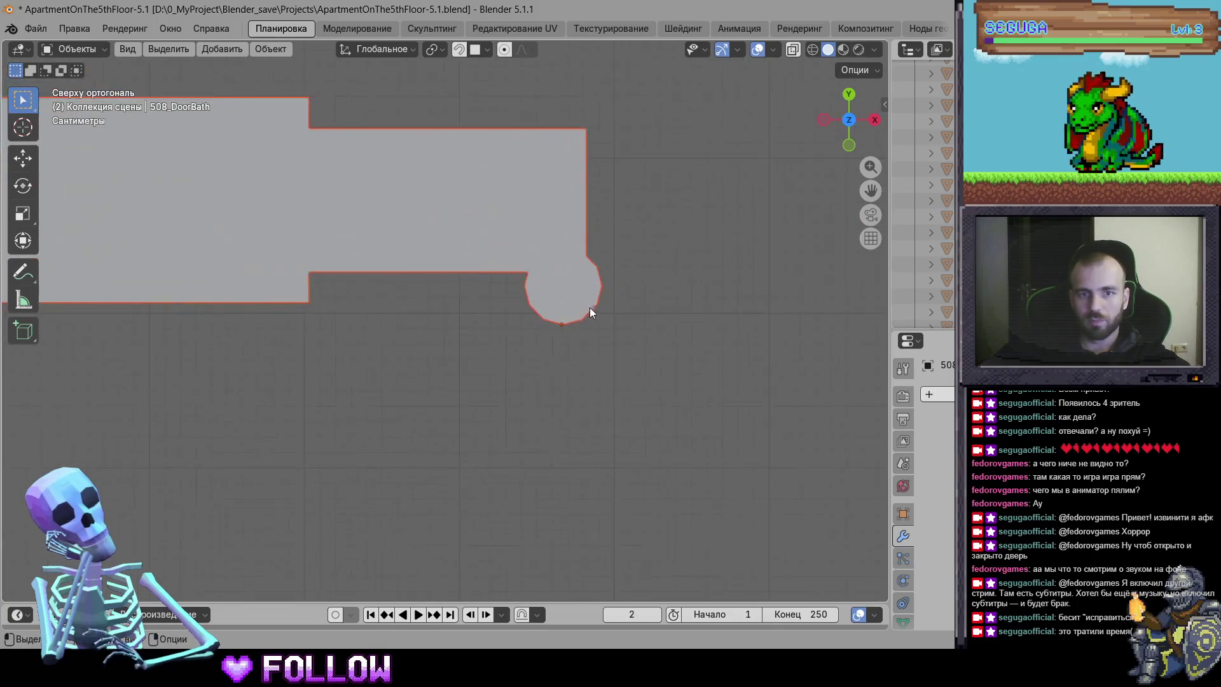
Place the 3D cursor near the round end and set the door's origin to it
key(g)
click(737, 250)
right_click(732, 239)
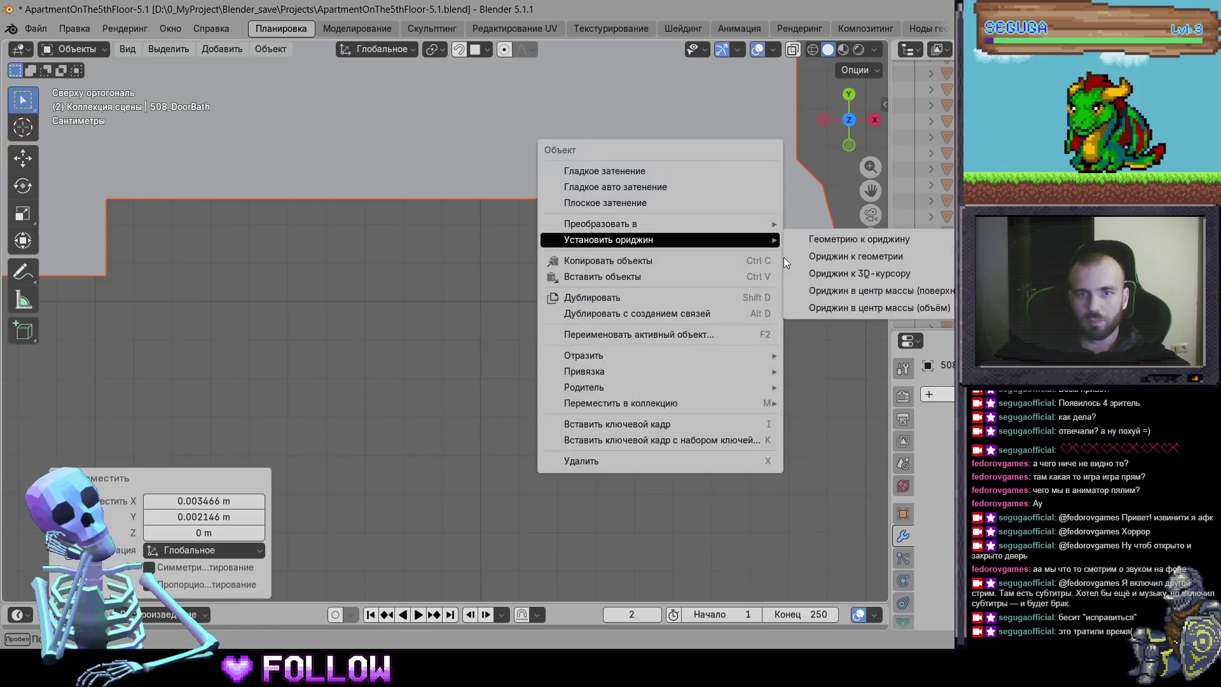
click(847, 290)
scroll(675, 405, down, 5)
scroll(446, 375, down, 3)
scroll(459, 375, up, 3)
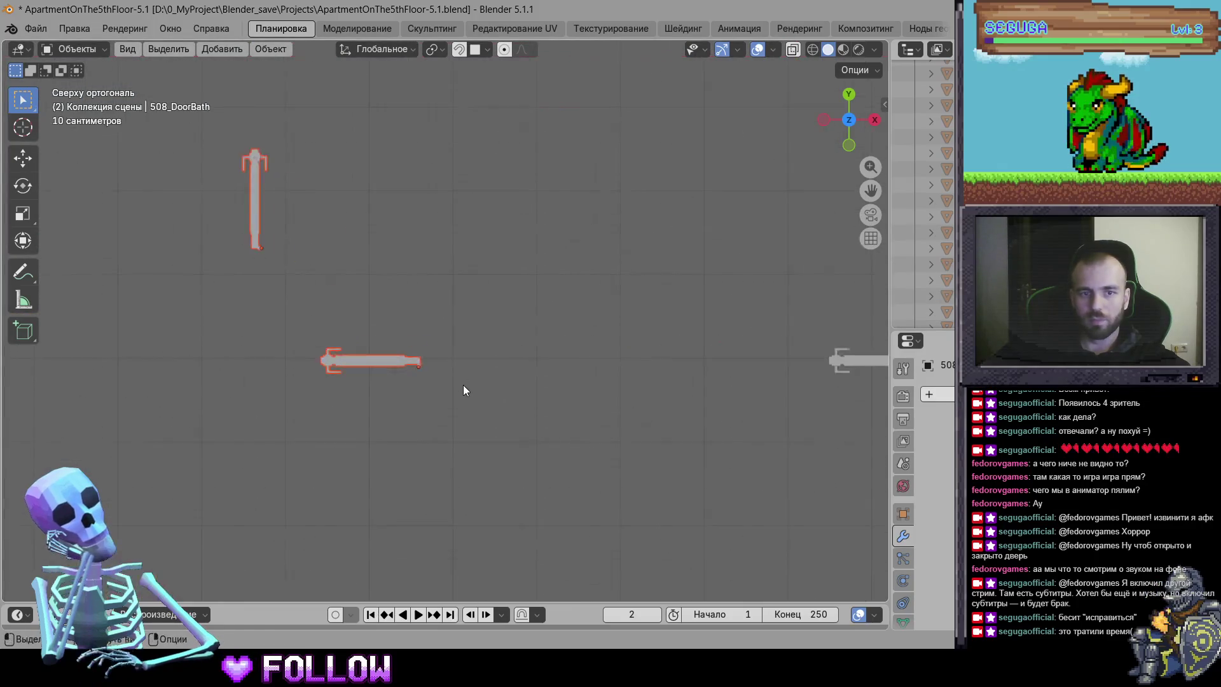
scroll(509, 369, left, 3)
scroll(566, 354, up, 2)
Zoom onto the door's right end, snap the cursor to the round end, and set origin there
key(shift+b)
drag(567, 280, 432, 178)
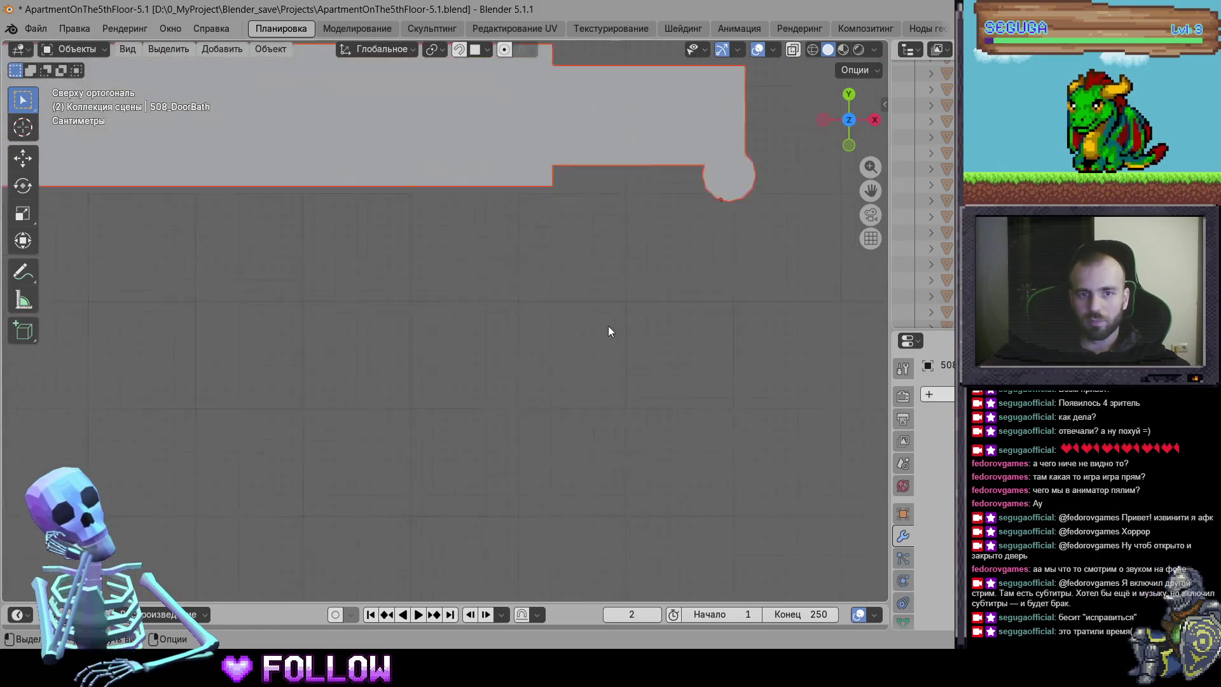
scroll(598, 356, up, 2)
scroll(675, 416, up, 2)
key(g)
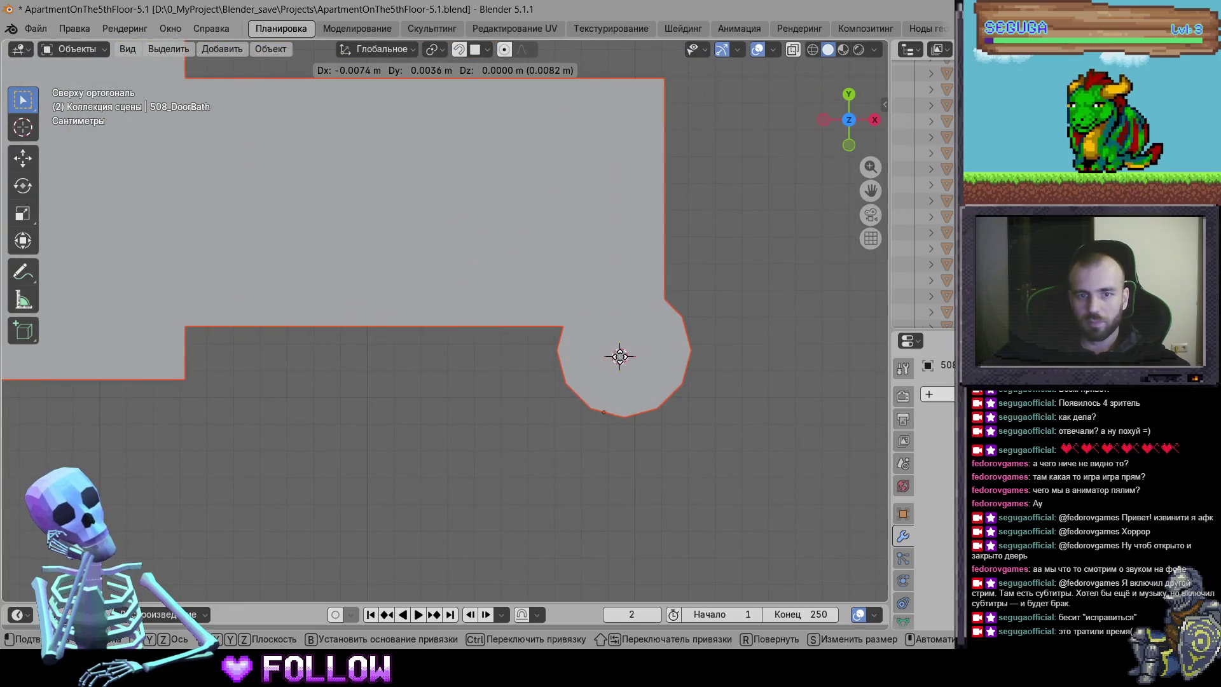
click(620, 356)
right_click(619, 358)
click(723, 391)
scroll(602, 387, down, 5)
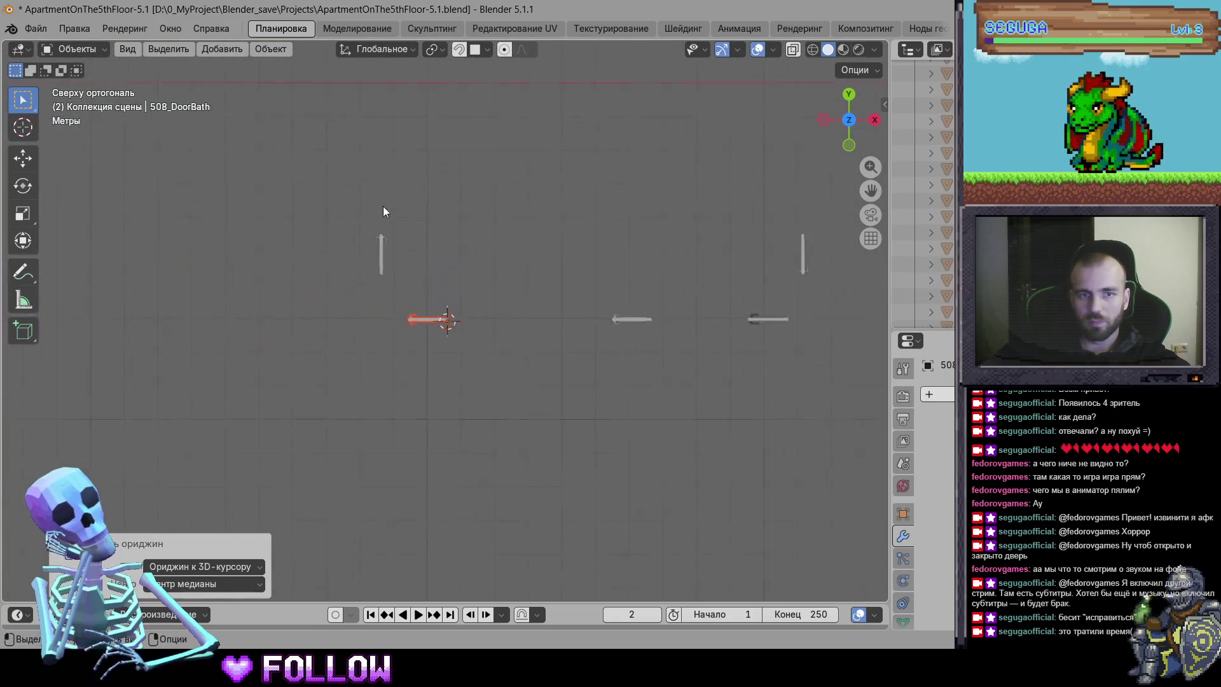
scroll(467, 386, up, 15)
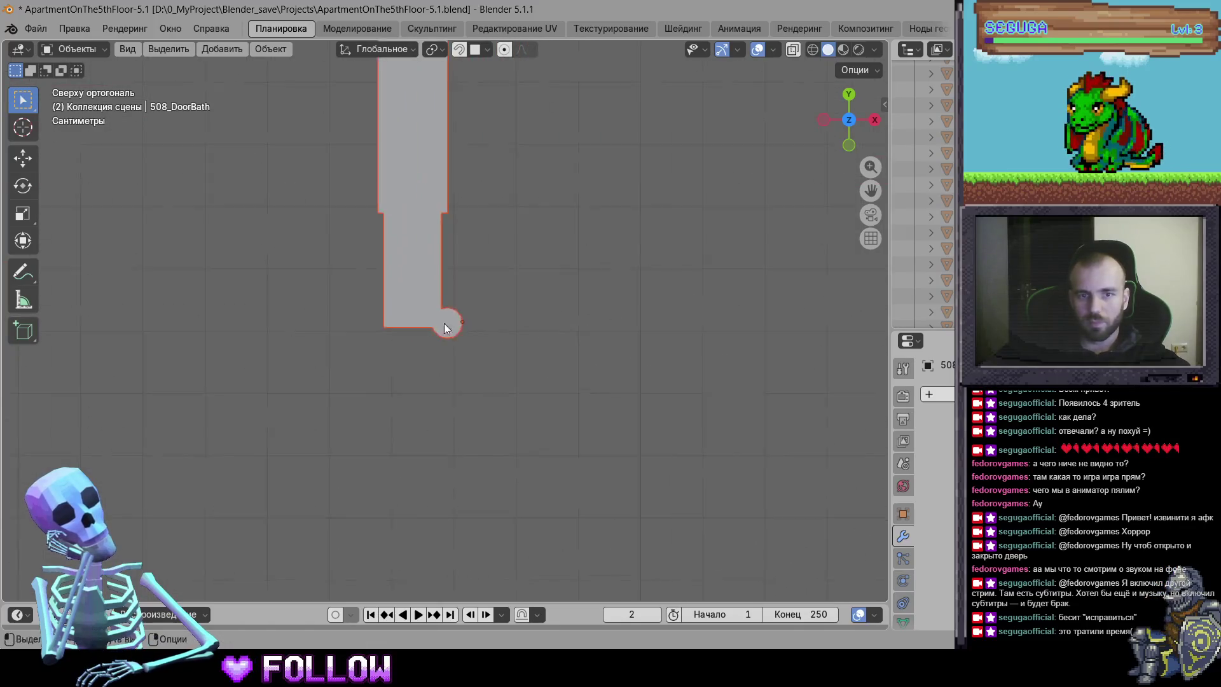
scroll(461, 355, up, 4)
Re-snap the 3D cursor to the round hinge end and set the door's origin to it
key(g)
click(458, 338)
right_click(458, 338)
mouse_move(464, 338)
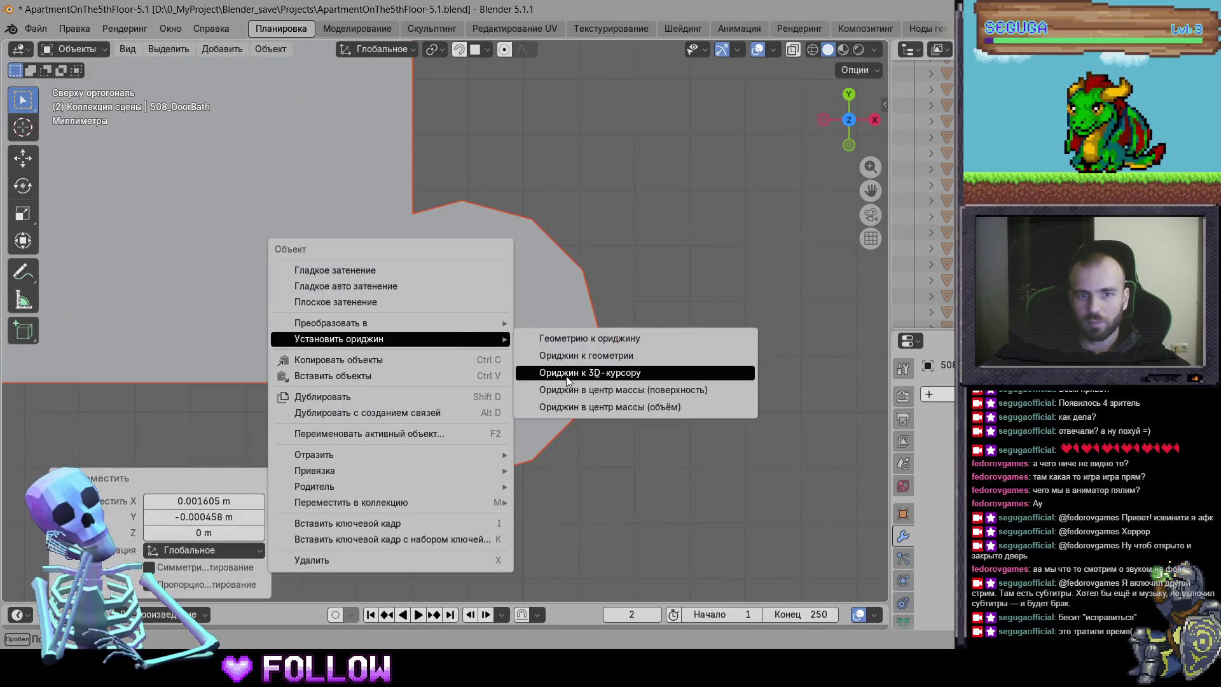
click(627, 372)
scroll(622, 411, down, 8)
scroll(622, 410, down, 8)
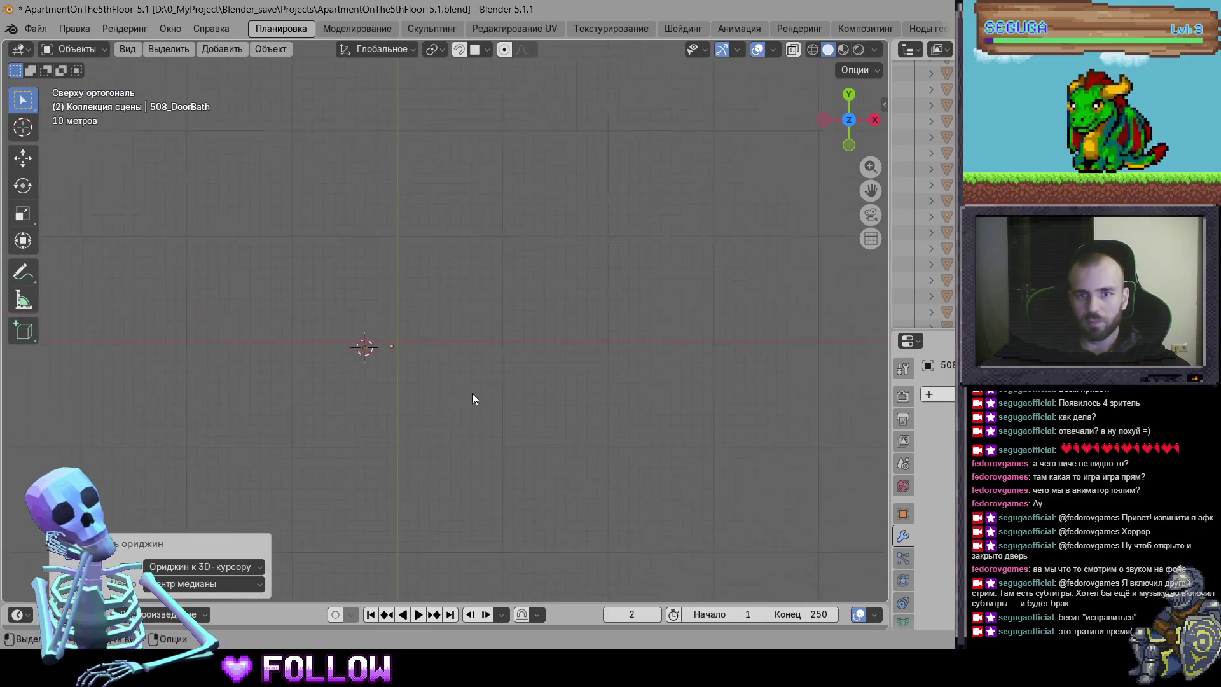
Unhide all objects with Alt+H and orbit to view the whole floor in perspective
key(alt+h)
mouse_move(458, 407)
mouse_down()
mouse_move(640, 255)
mouse_move(550, 340)
mouse_move(546, 420)
mouse_up()
scroll(535, 307, up, 4)
scroll(491, 358, down, 1)
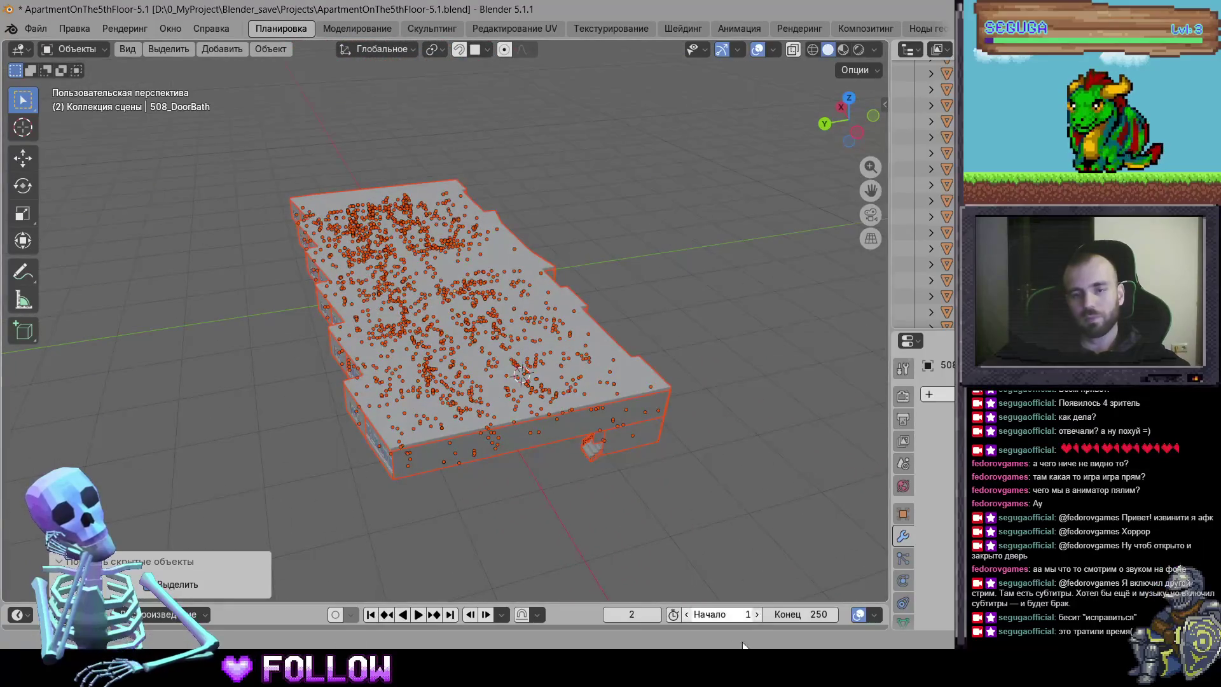
In the running game, walk in and open the 502 room, bathroom and 508 kitchen doors
key(alt+Tab)
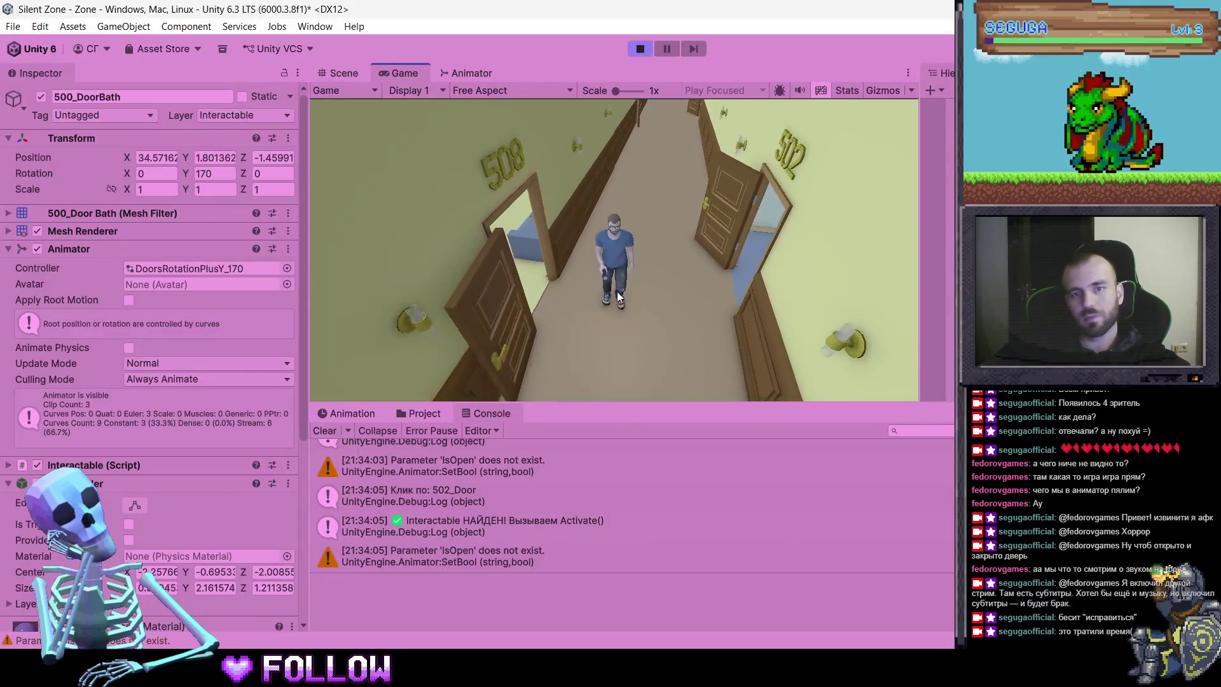
key(w)
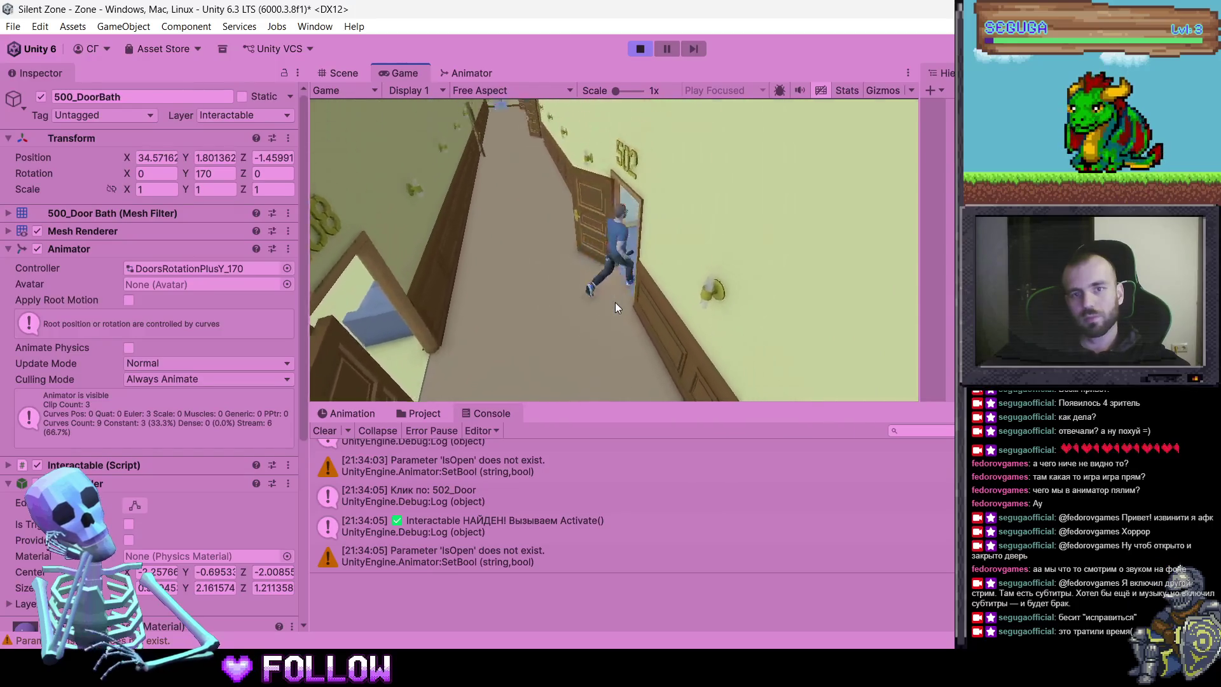
click(681, 190)
click(636, 216)
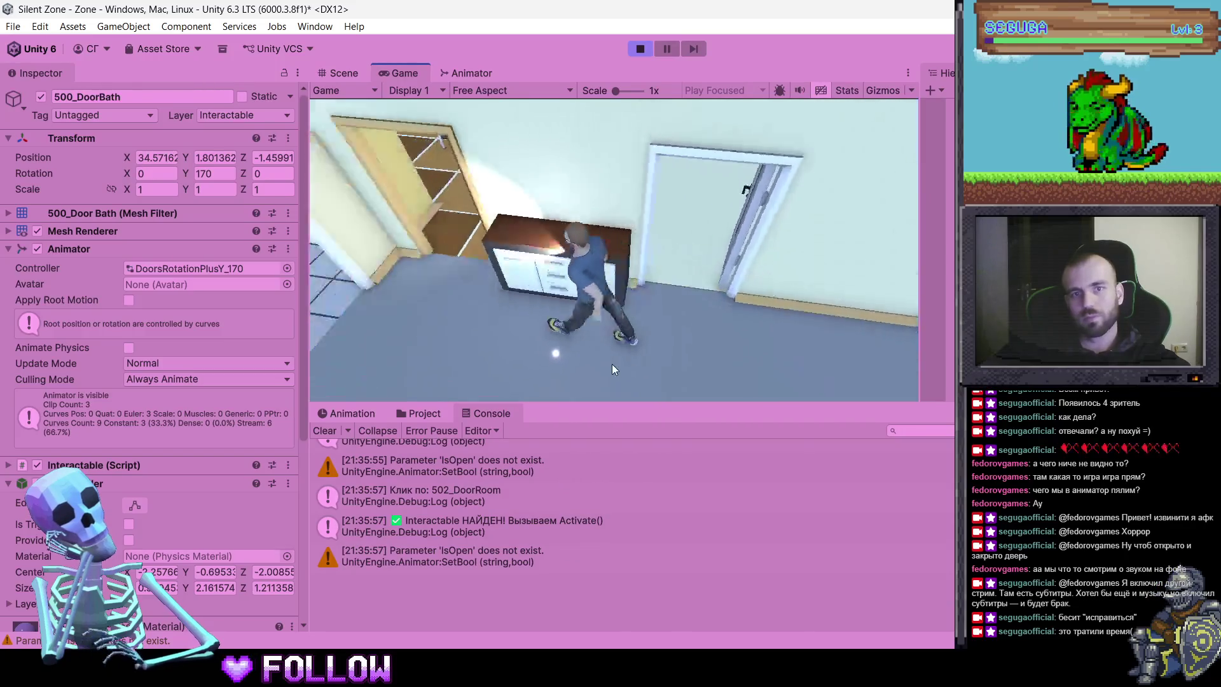
key(w)
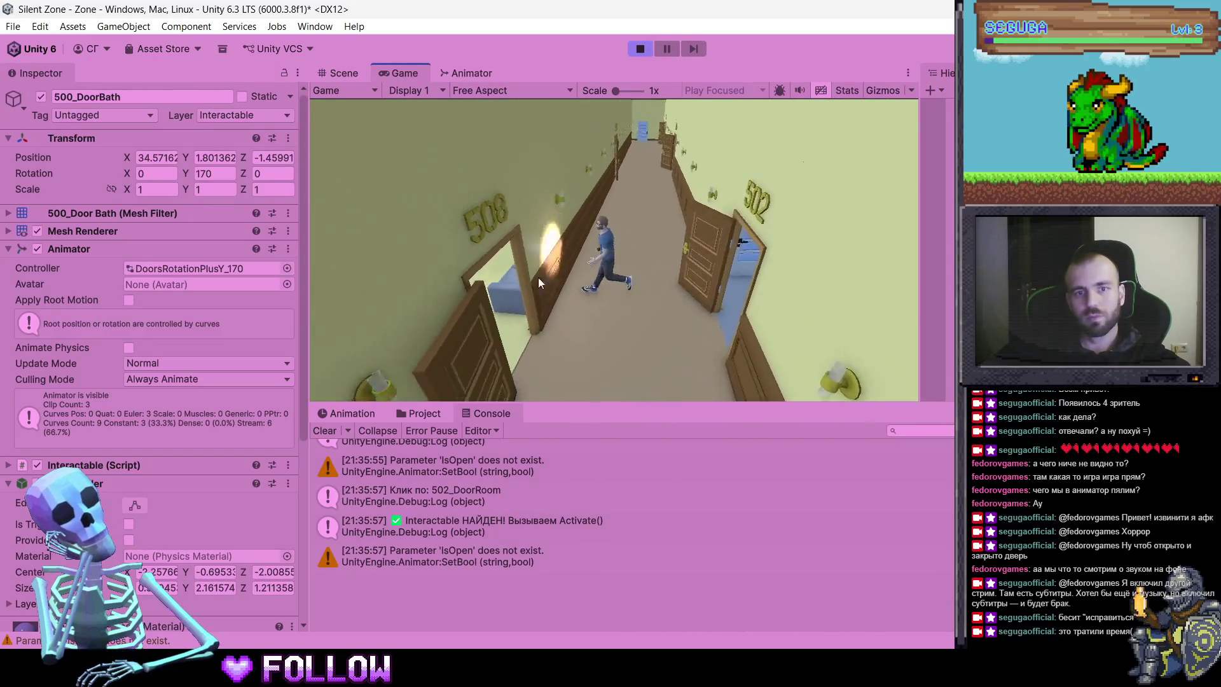
key(w)
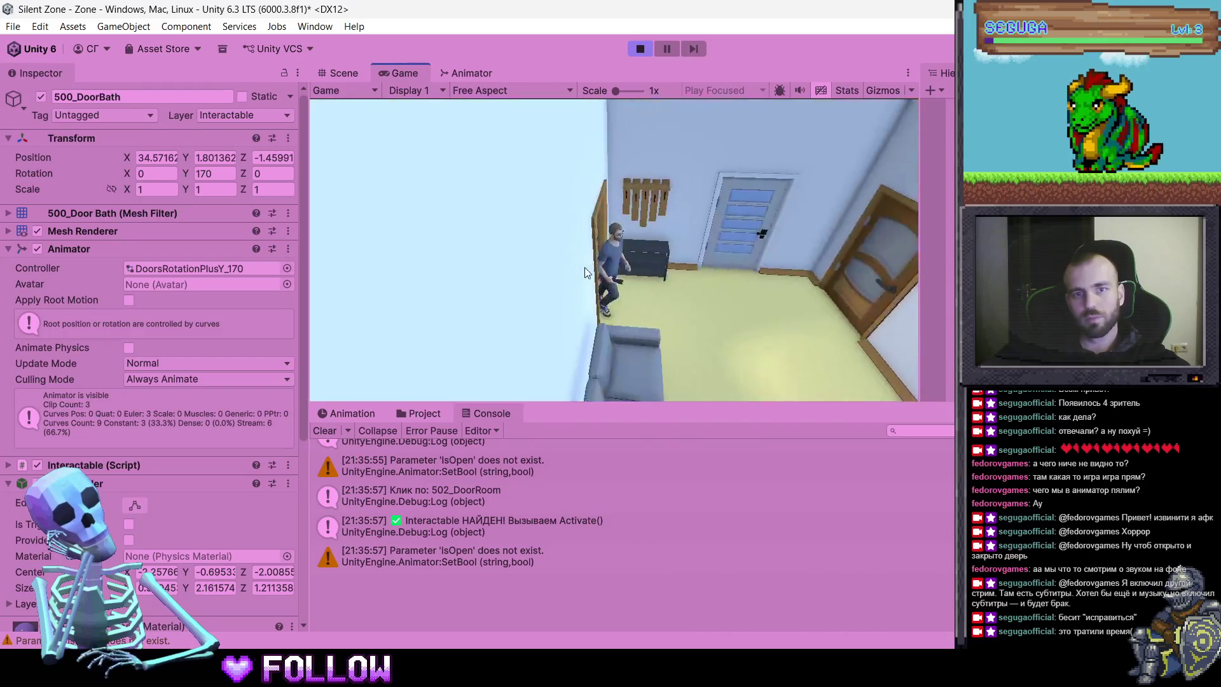
click(752, 184)
click(875, 247)
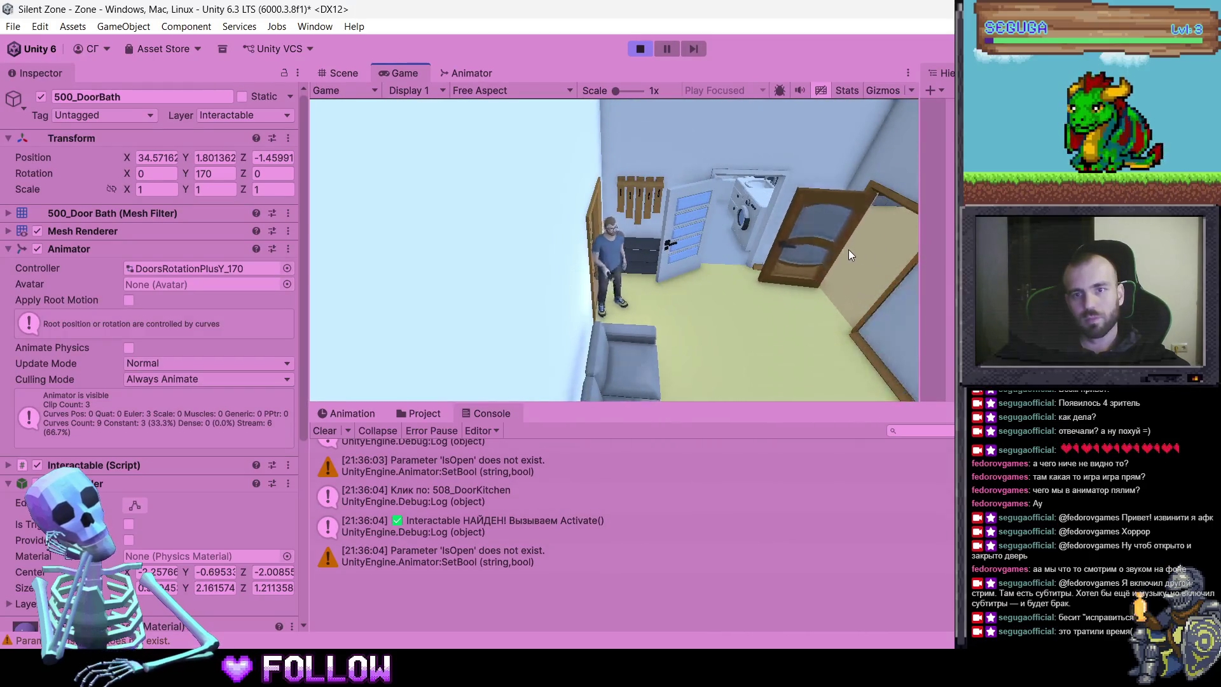
Walk down the corridor and try doors 503, the warehouse, a bathroom and the 503 room
key(w)
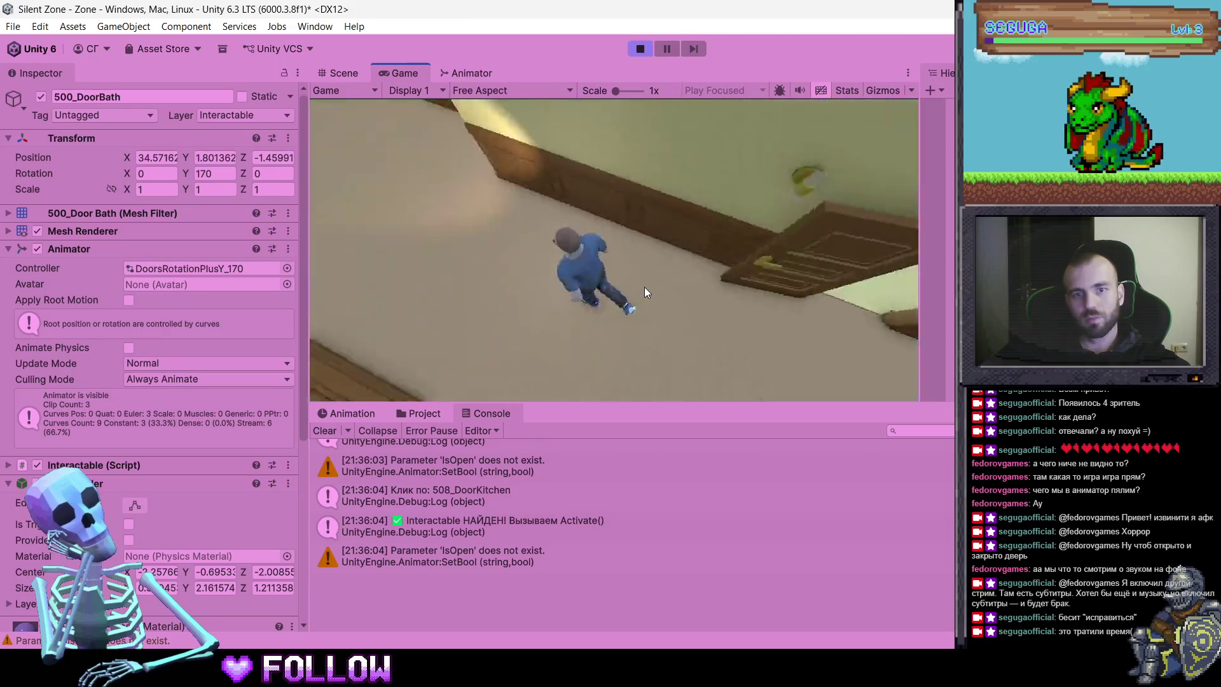
key(w)
click(633, 156)
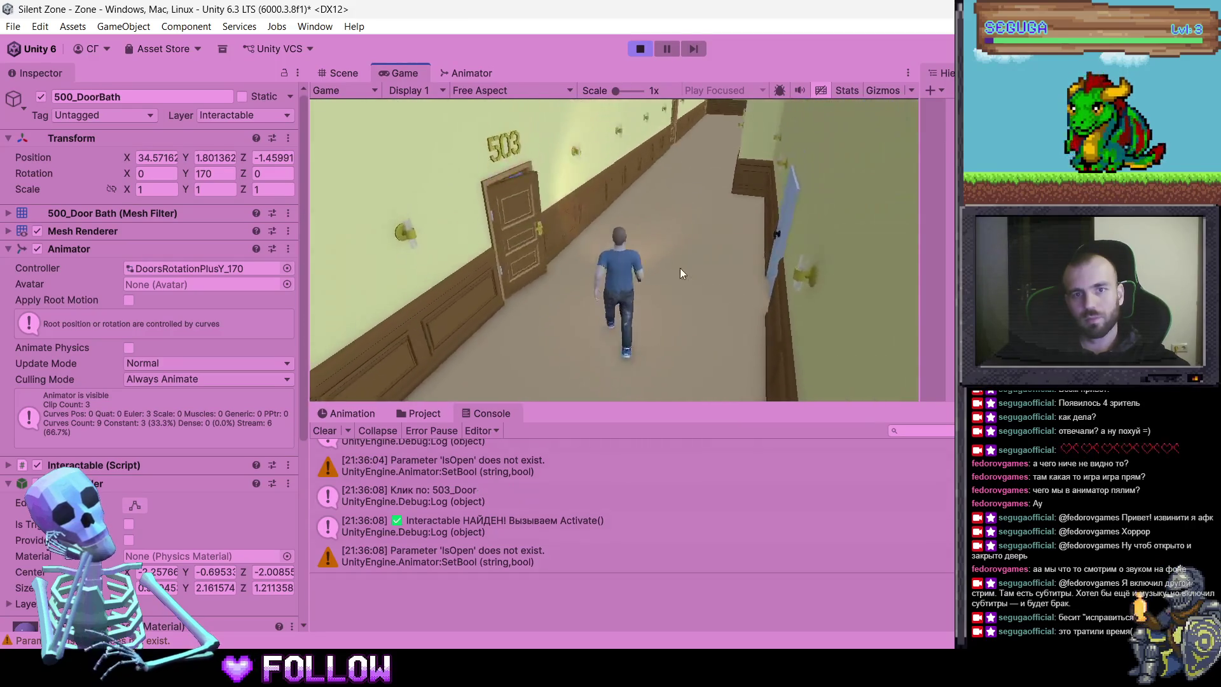
click(773, 288)
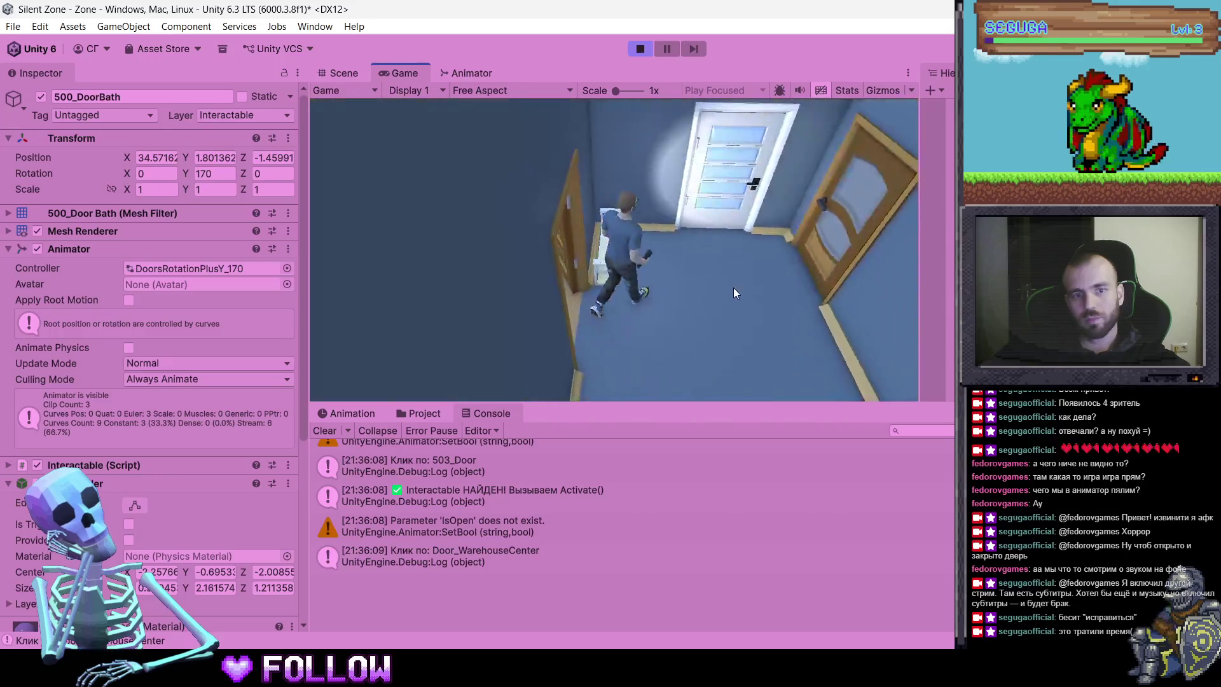
click(681, 186)
click(810, 268)
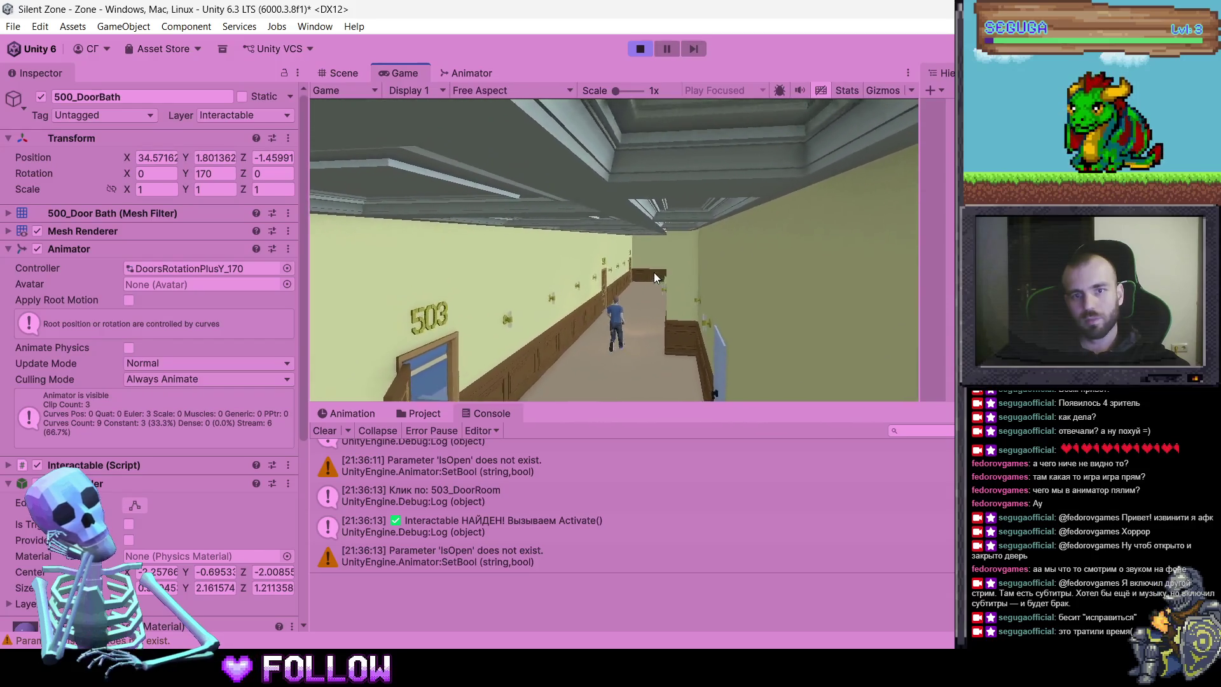
Open door 507, the 504 kitchen and room doors, and door 505
click(831, 347)
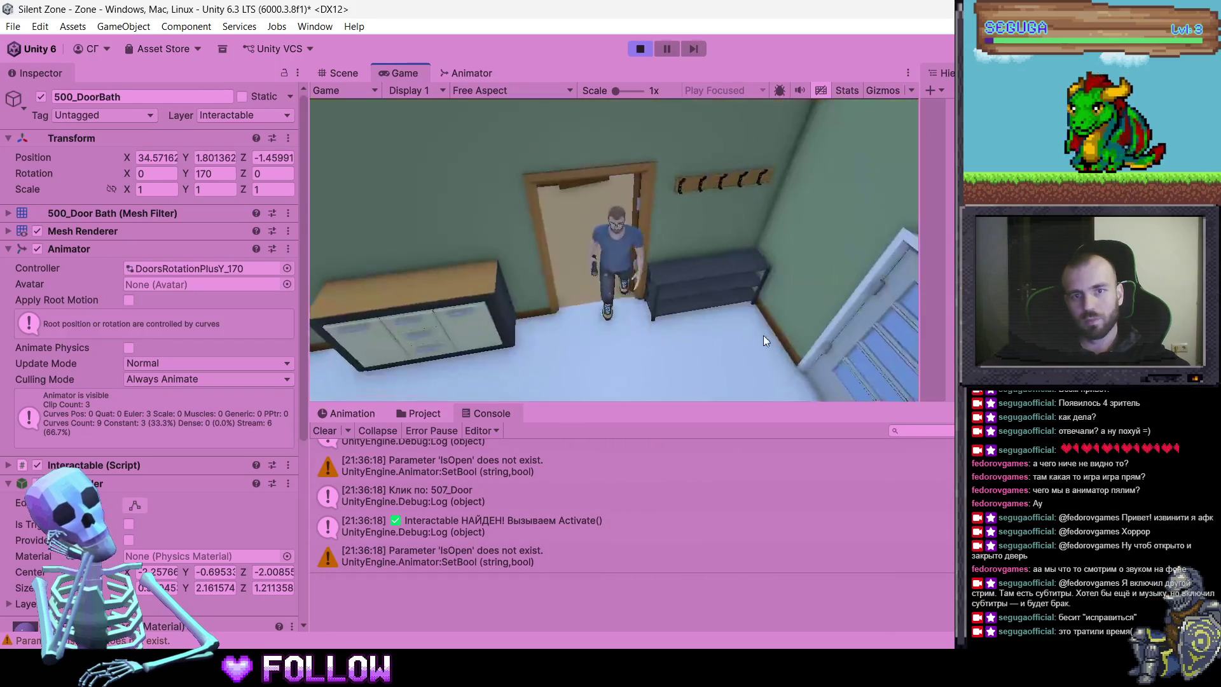
click(869, 285)
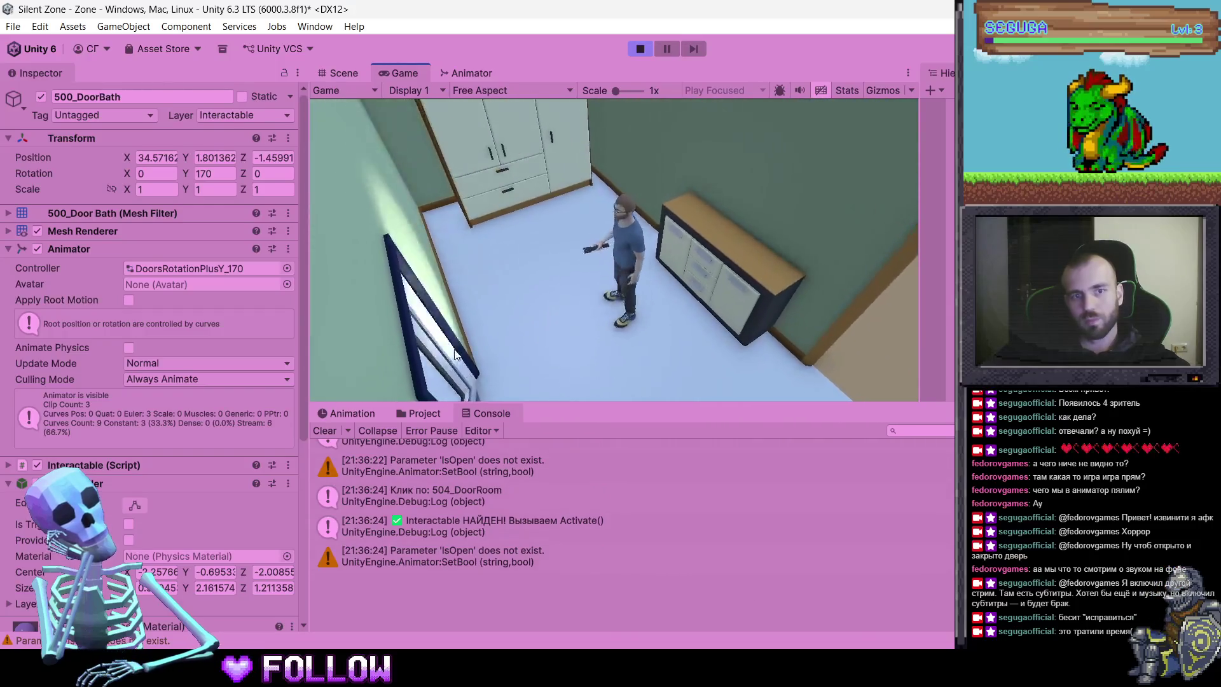
click(514, 337)
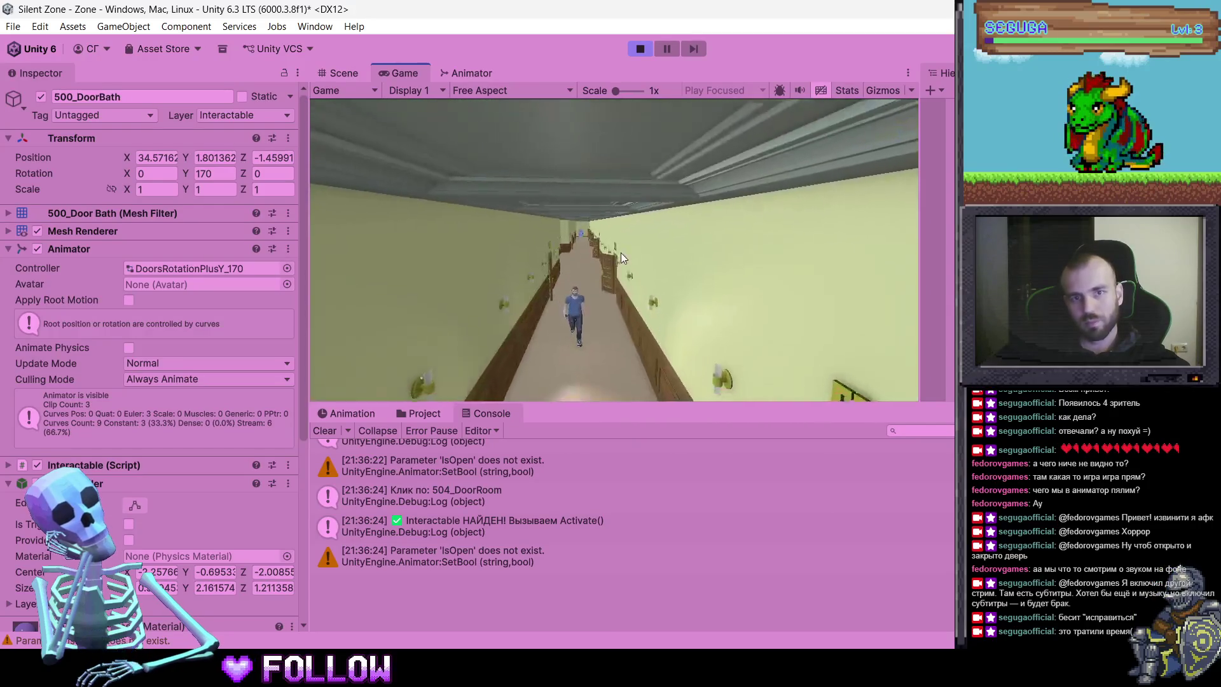
click(606, 264)
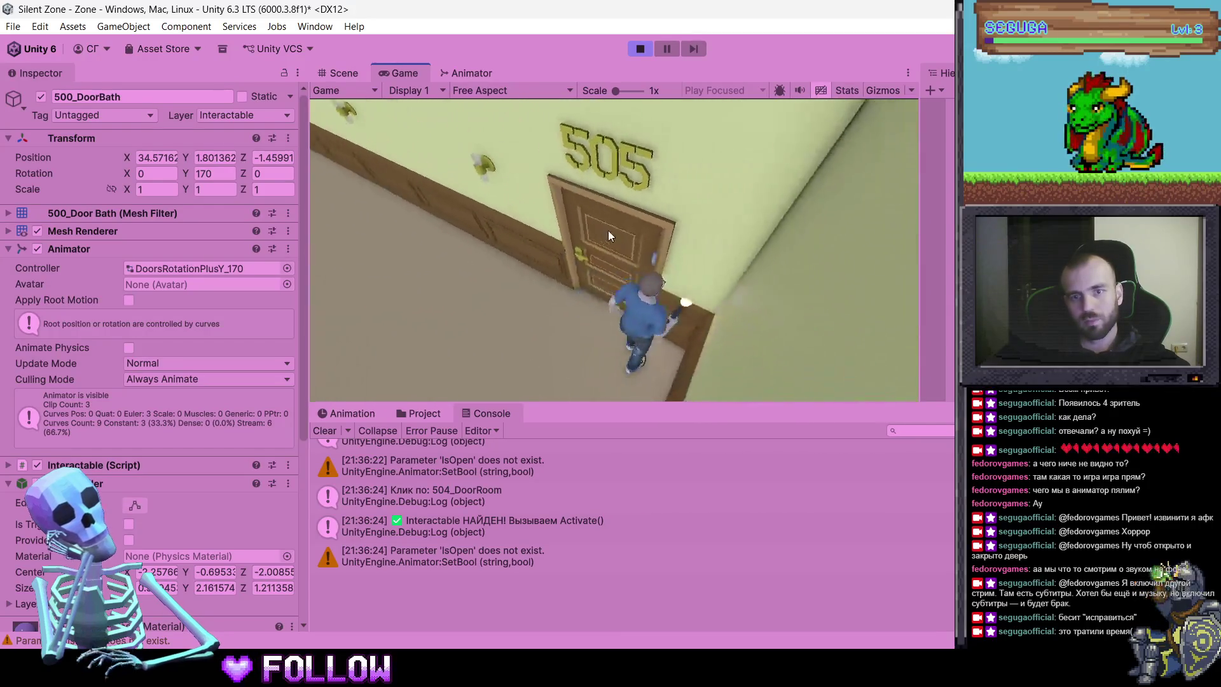
Toggle door 505 repeatedly, open door 506, then stop Play mode
click(627, 250)
click(645, 257)
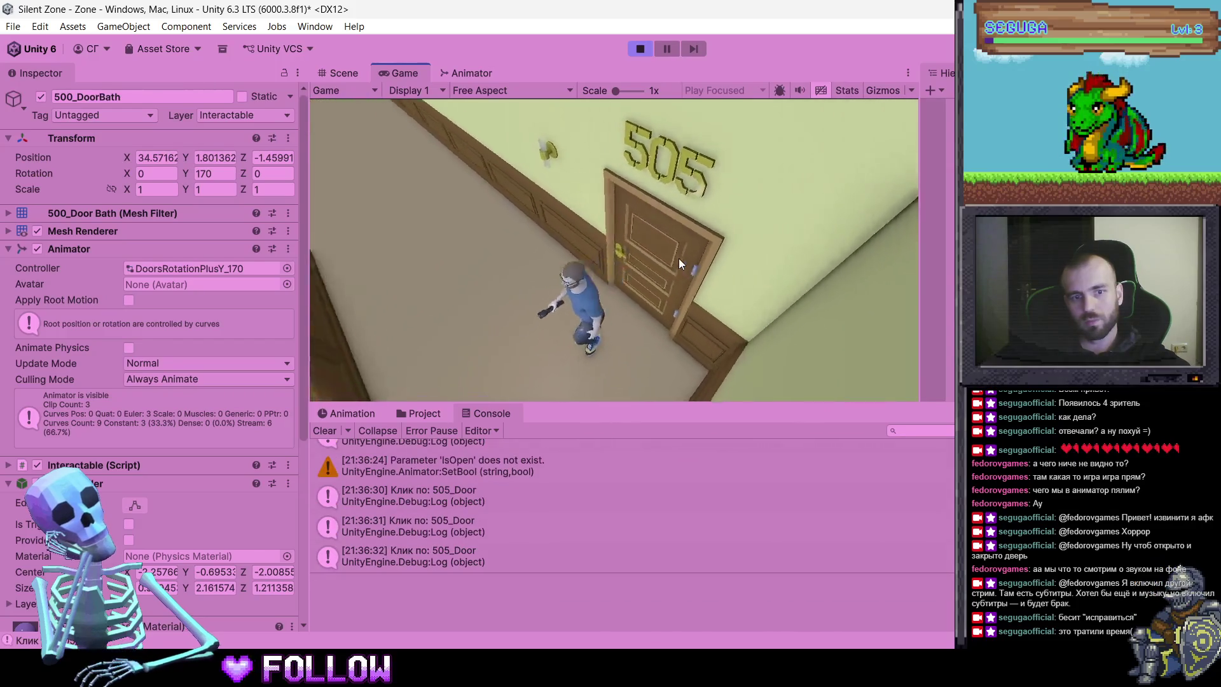
click(702, 264)
click(702, 264)
click(696, 269)
click(684, 281)
click(684, 281)
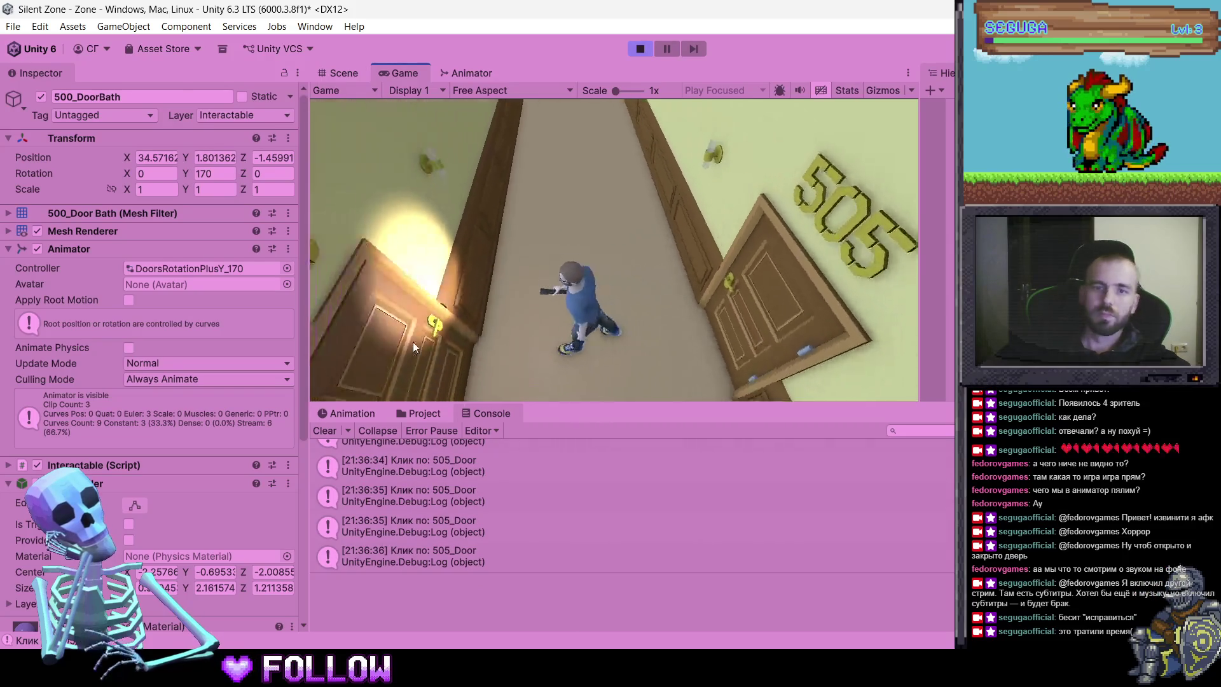
click(452, 330)
click(641, 49)
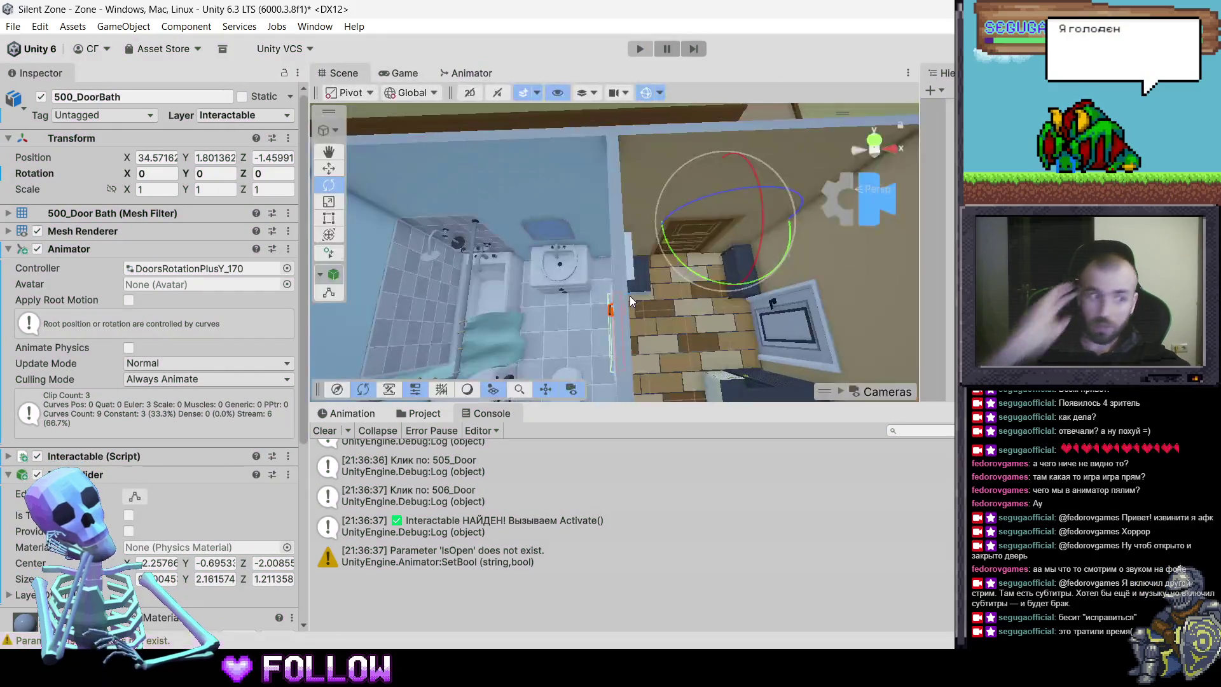
Select 505_Door in the Scene view and frame it with F
scroll(714, 246, down, 10)
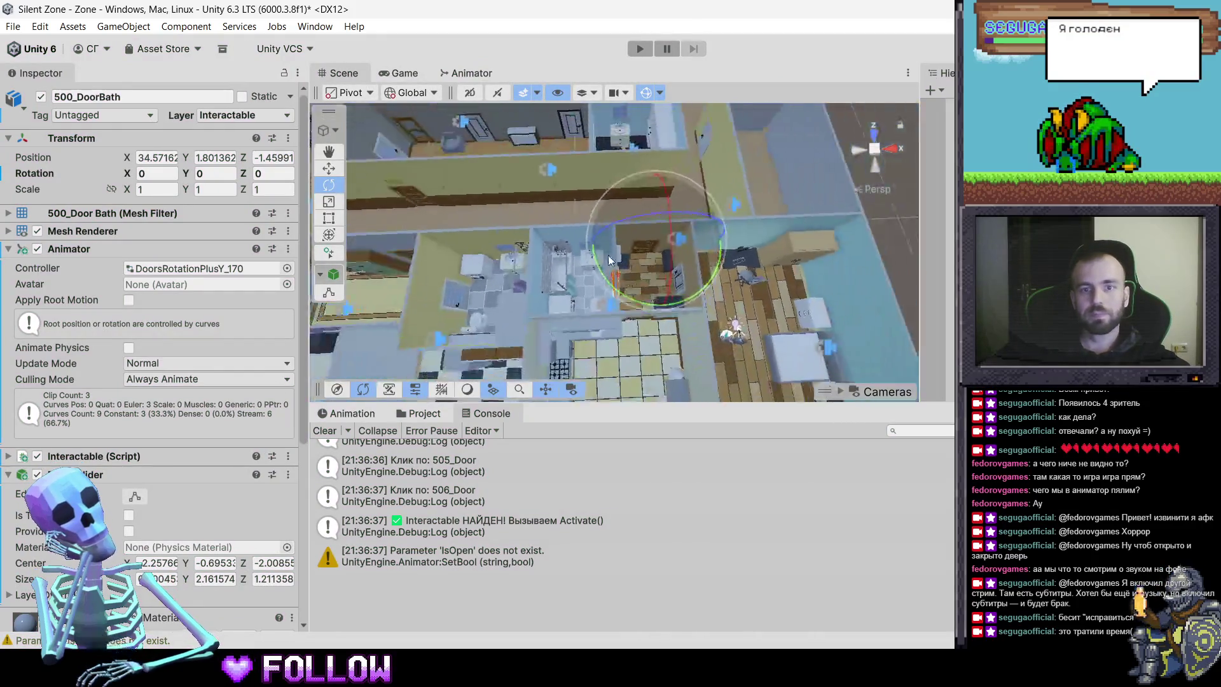
scroll(416, 273, down, 5)
scroll(504, 267, up, 10)
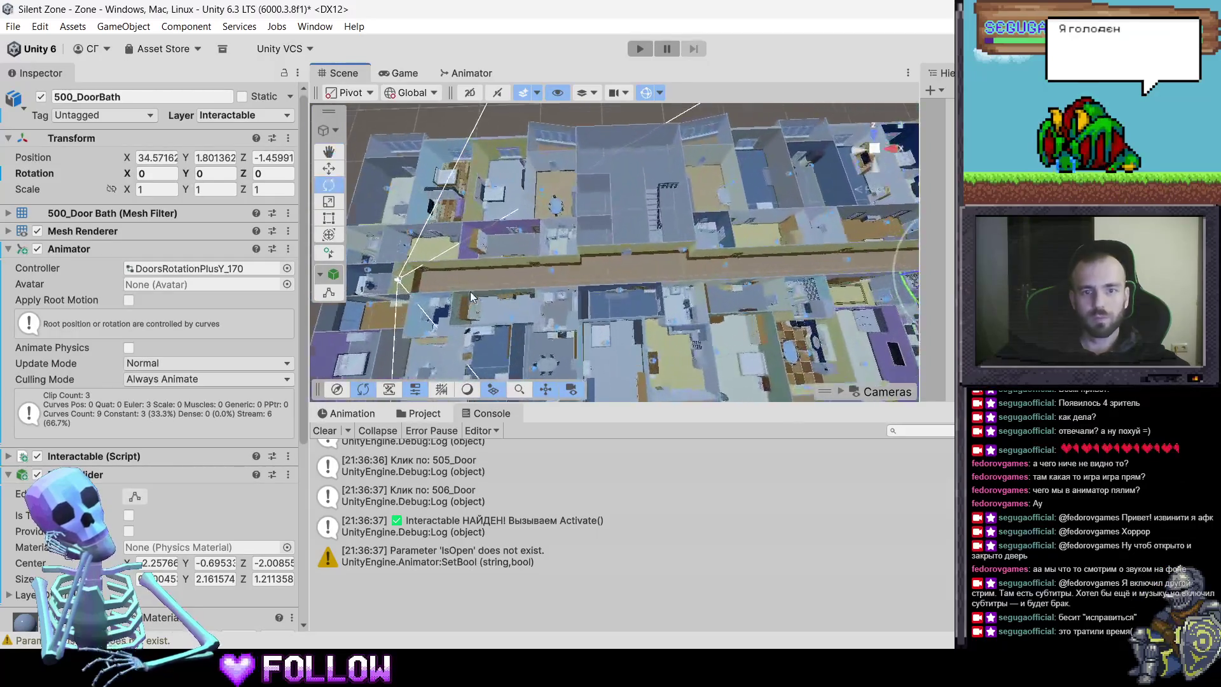
drag(471, 291, 573, 254)
click(654, 241)
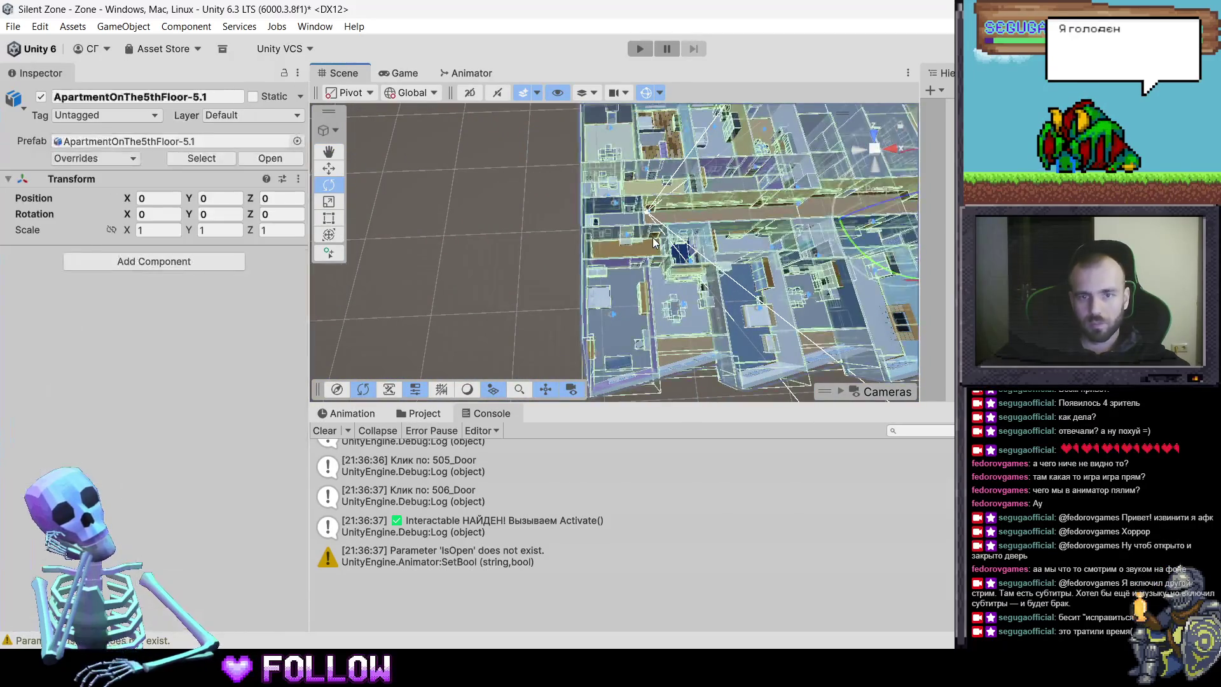
click(653, 242)
key(f)
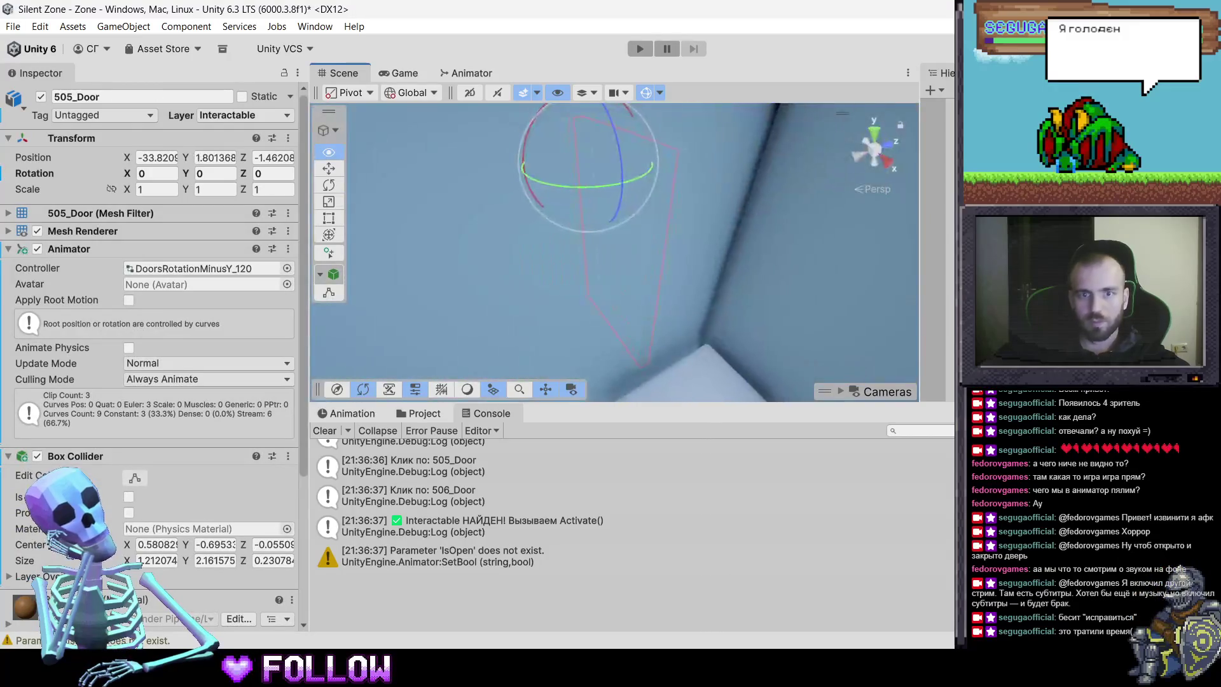
mouse_move(611, 255)
mouse_down()
mouse_move(699, 211)
mouse_move(859, 93)
mouse_move(700, 191)
mouse_move(677, 171)
mouse_up()
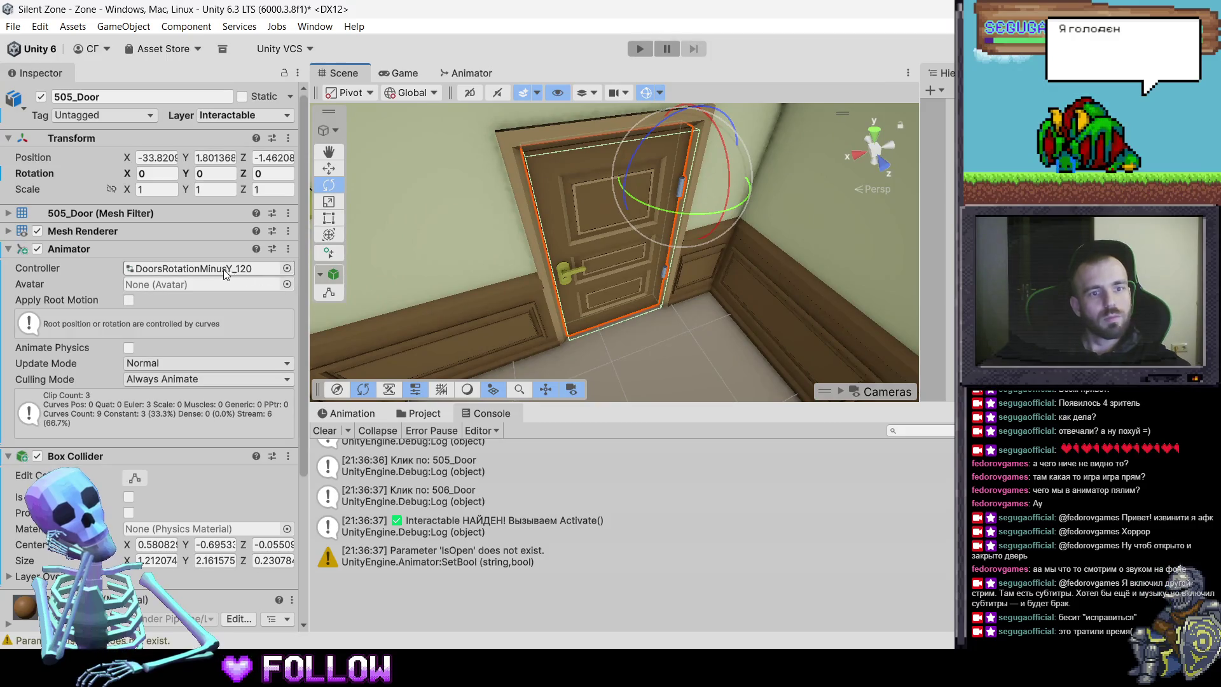
scroll(201, 528, down, 5)
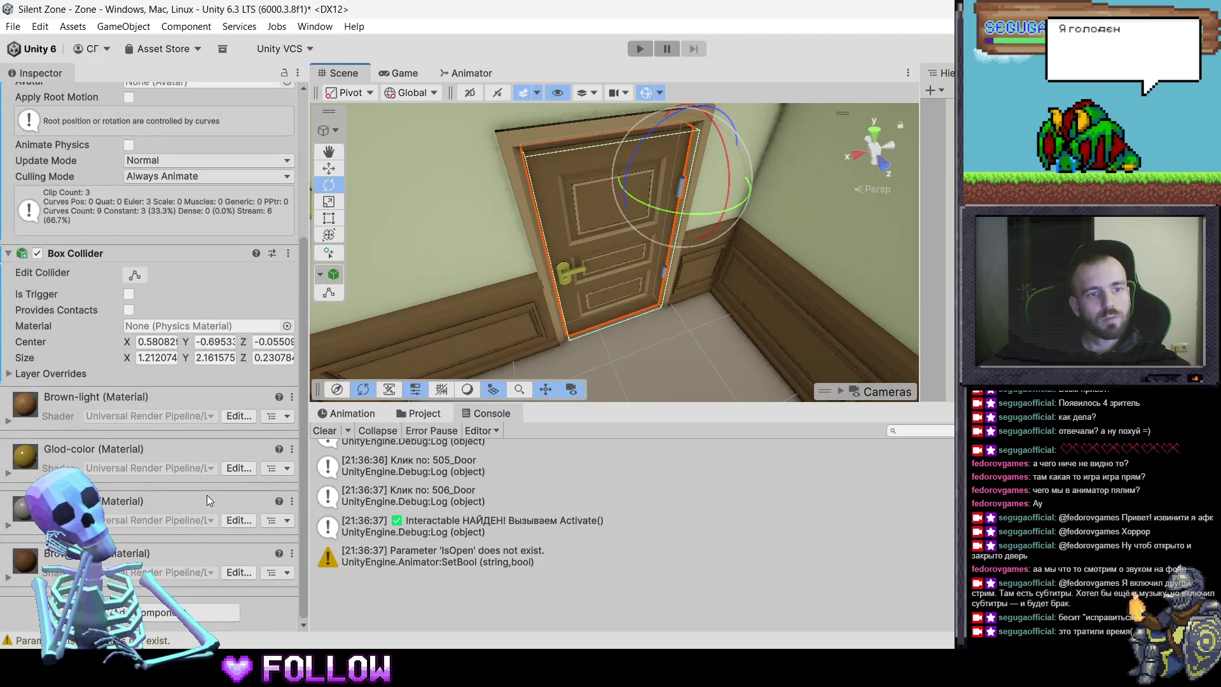
scroll(207, 495, up, 3)
scroll(58, 378, up, 2)
scroll(127, 509, down, 6)
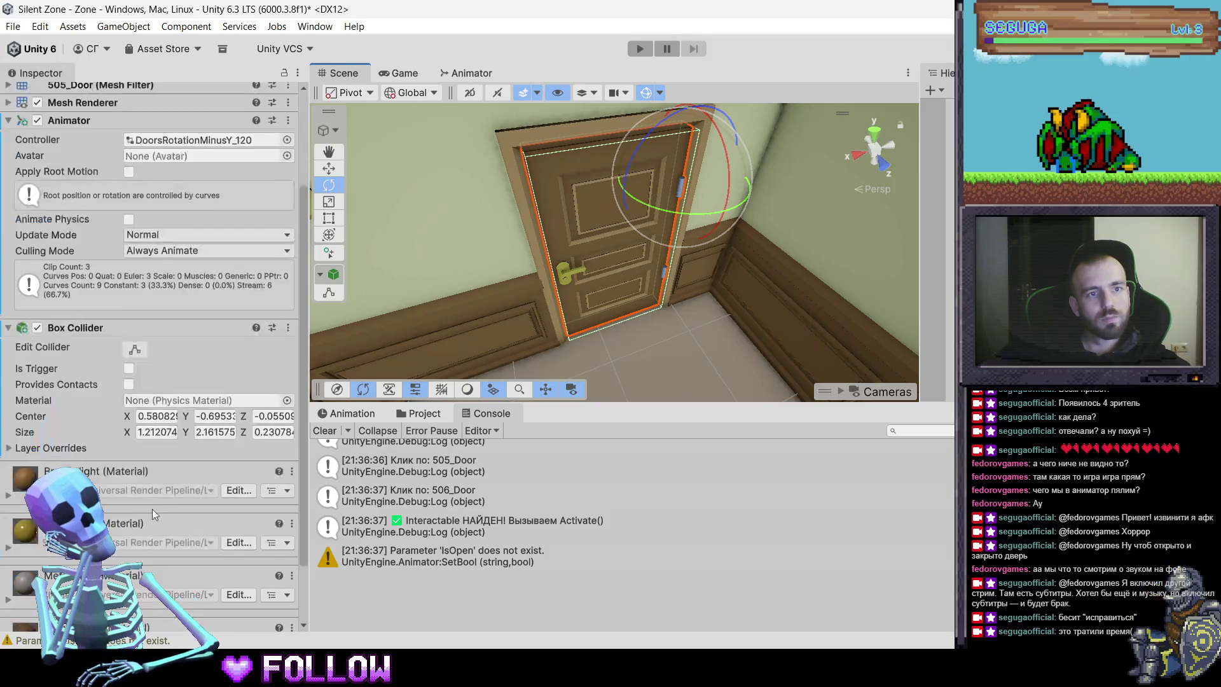
Add the Interactable script to 505_Door and reorder its components above the Animator
click(153, 615)
text(in)
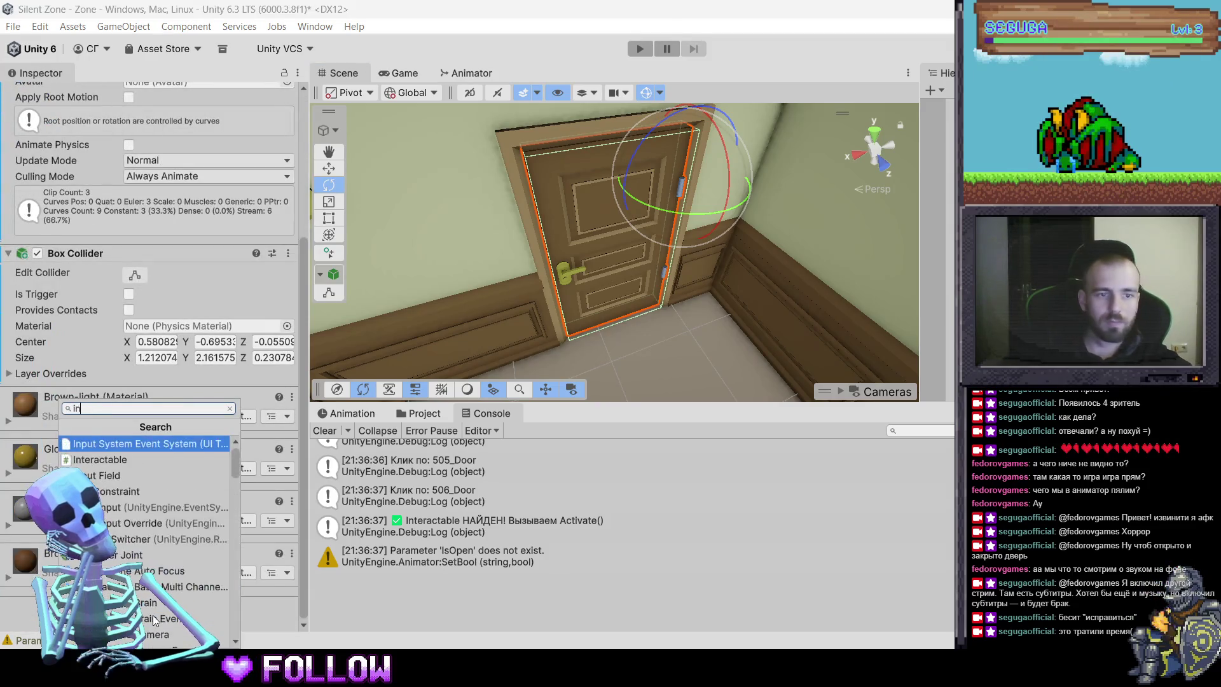
key(Down)
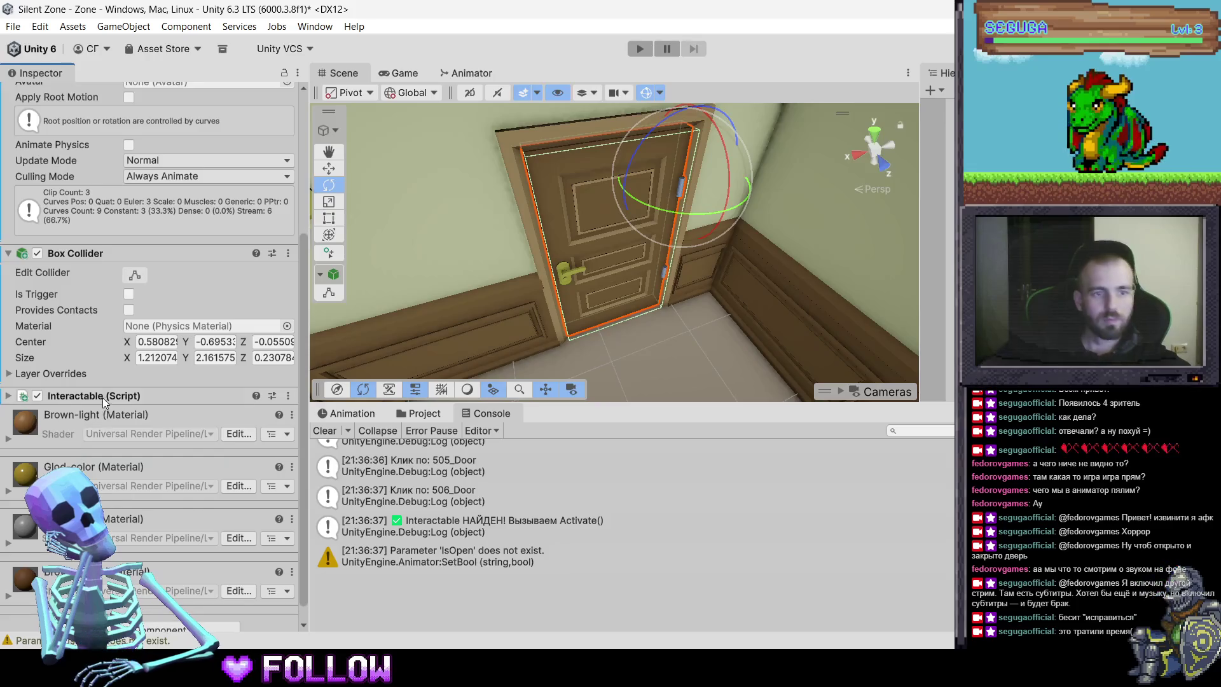
scroll(109, 396, up, 5)
mouse_move(102, 565)
mouse_down()
mouse_move(82, 424)
mouse_move(81, 439)
mouse_move(76, 202)
mouse_move(29, 209)
mouse_move(20, 289)
mouse_up()
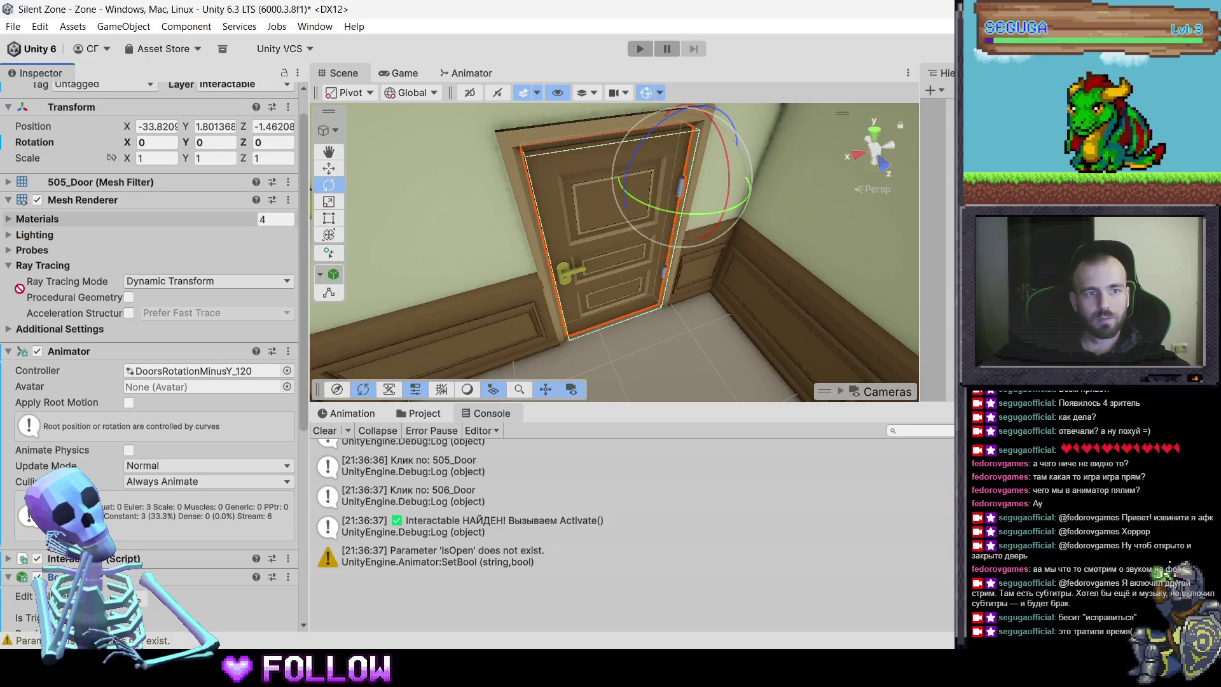
drag(33, 337, 30, 344)
click(8, 202)
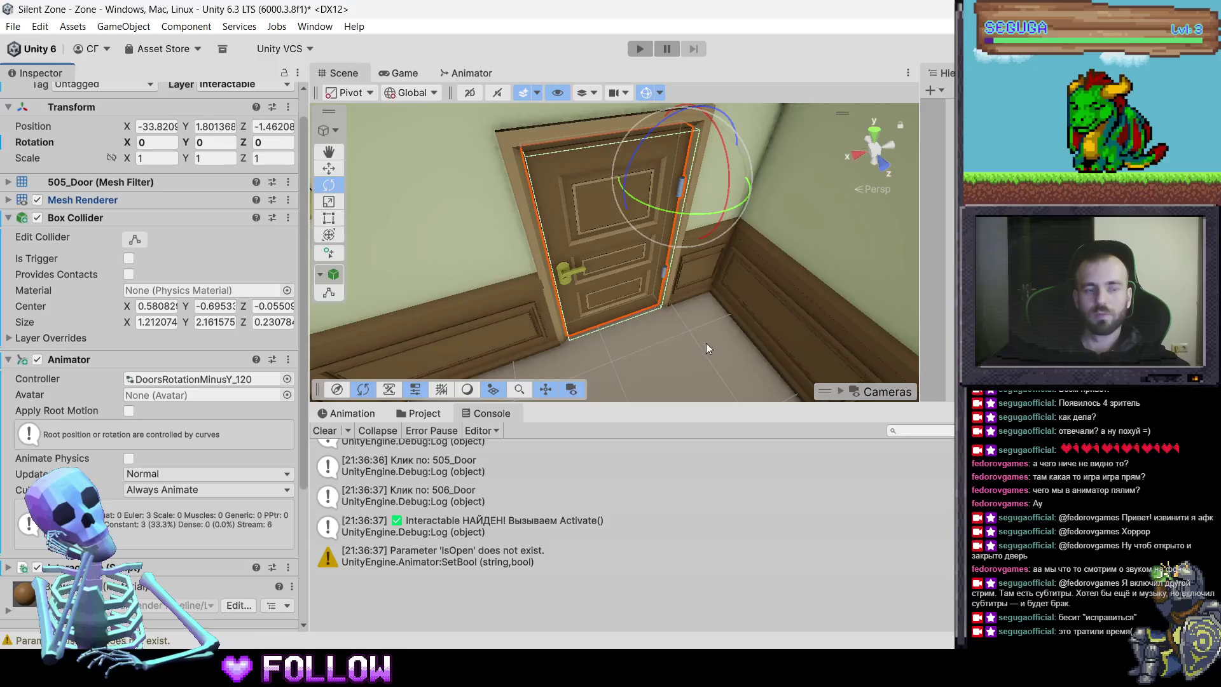
Select the apartment prefab, orbit around the door, and switch to Blender
click(737, 316)
mouse_move(701, 299)
mouse_down()
mouse_move(718, 336)
mouse_move(510, 255)
mouse_move(420, 260)
mouse_up()
click(804, 595)
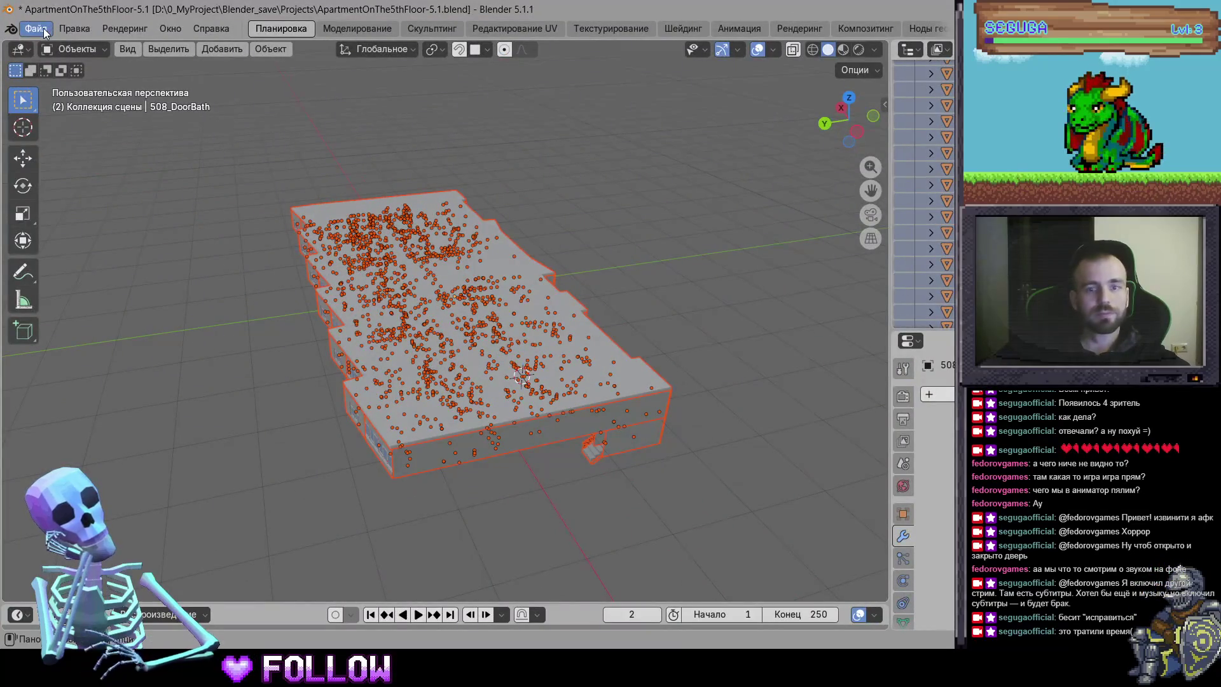
Start an FBX export of the apartment and browse to Developer\Silent Zone\Assets\3D
click(36, 29)
click(70, 217)
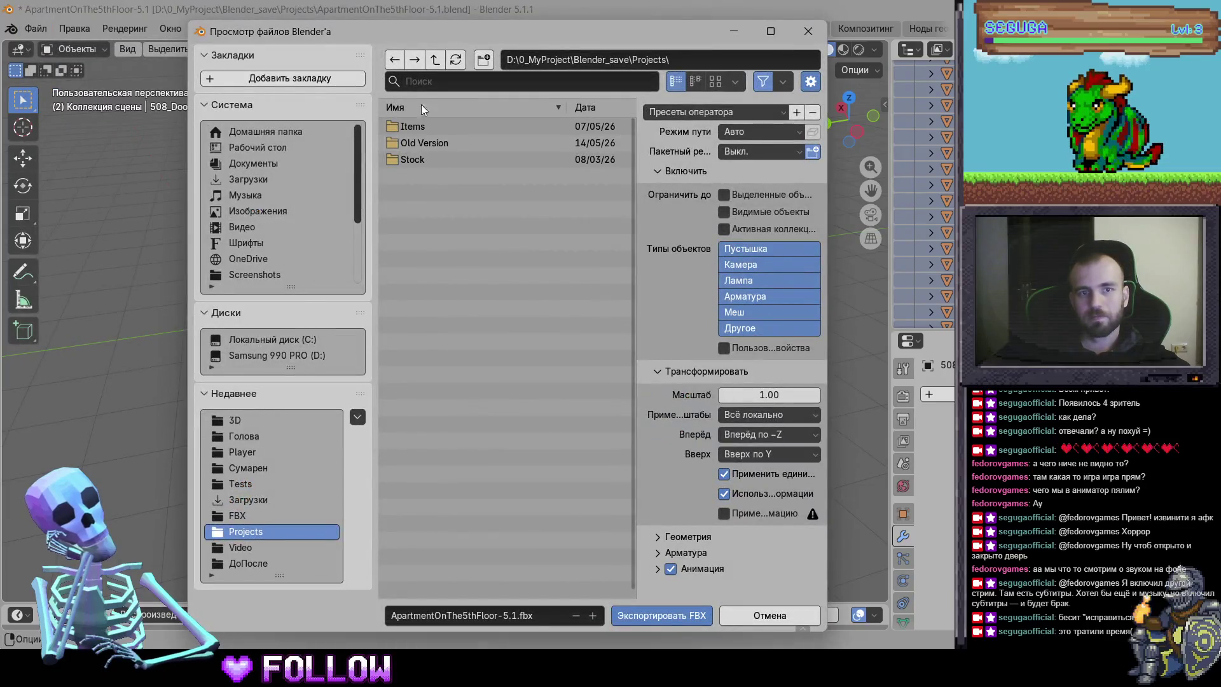
click(435, 59)
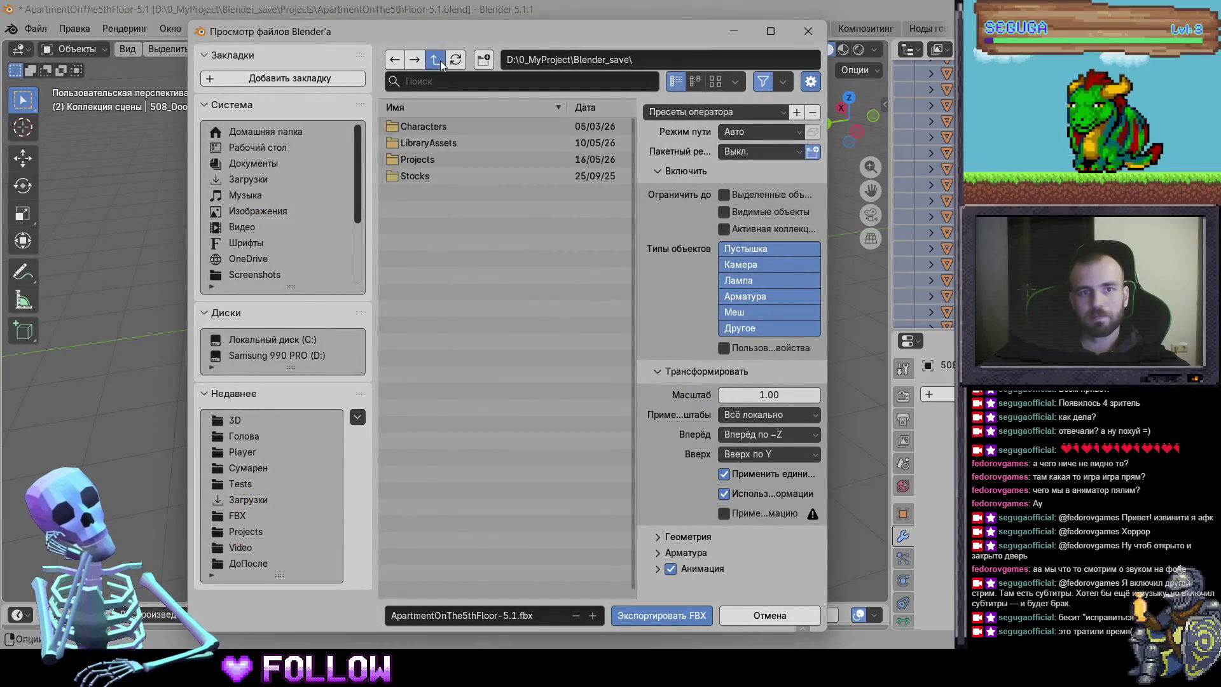
click(435, 59)
double_click(432, 148)
double_click(419, 130)
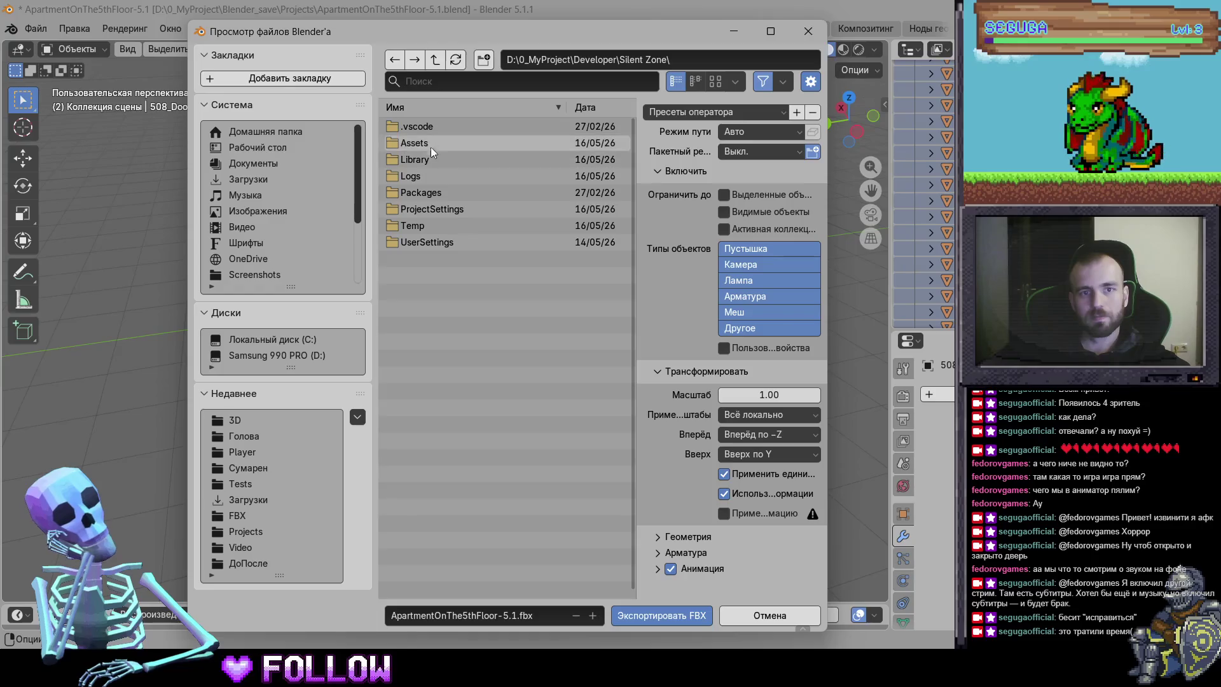
double_click(428, 142)
double_click(427, 128)
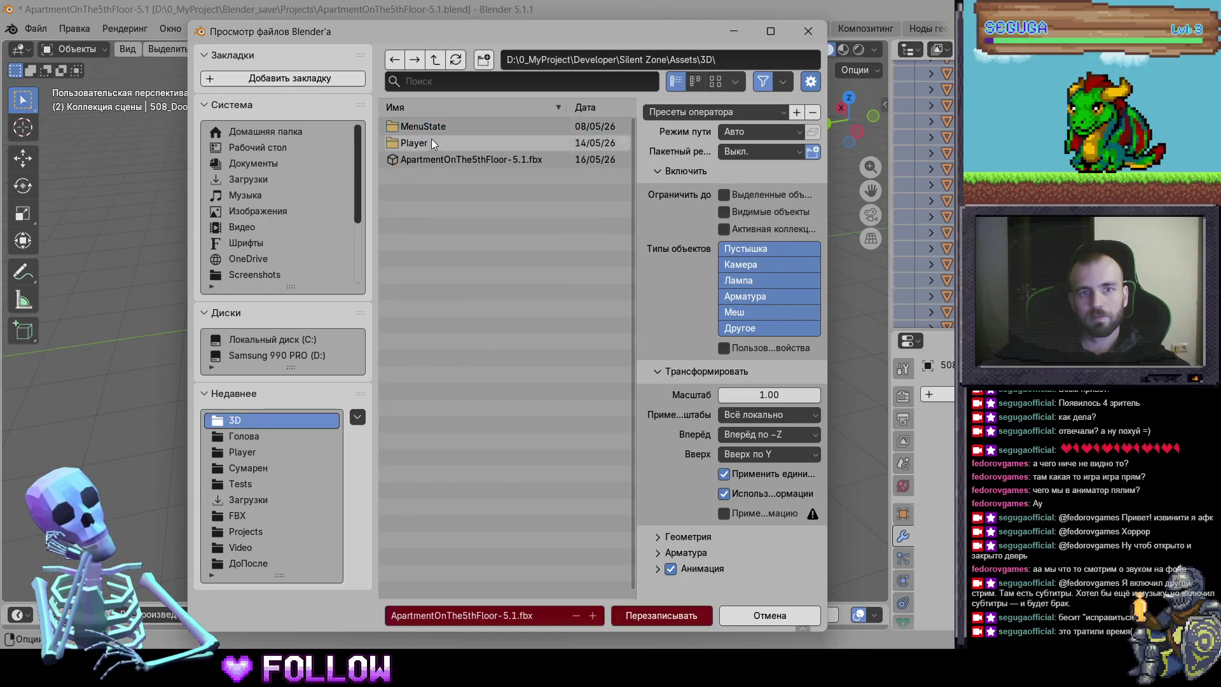
Apply a saved FBX export operator preset and switch back to Unity
click(713, 111)
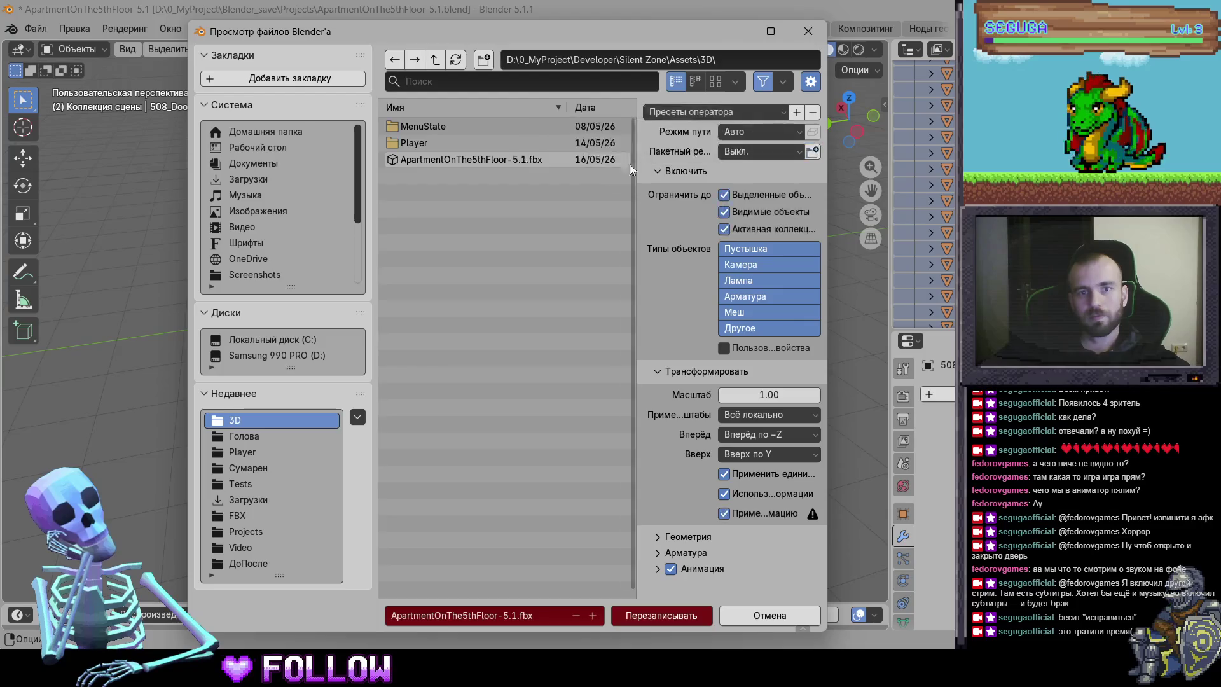
click(636, 146)
key(alt+Tab)
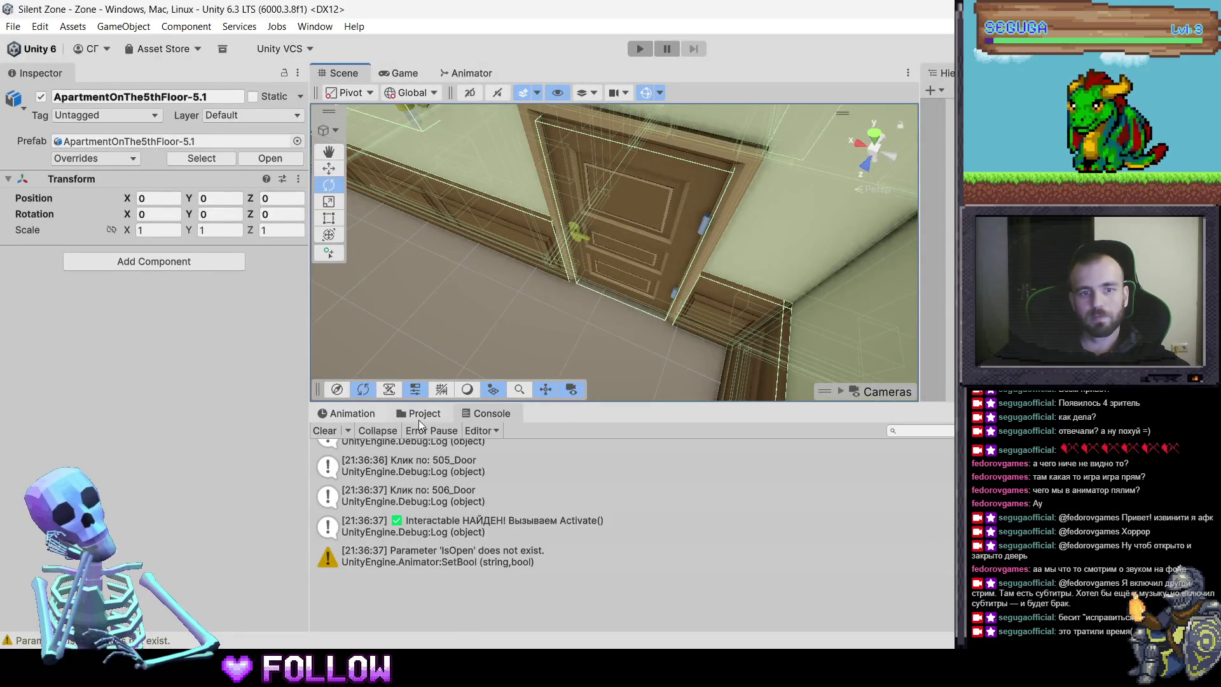
Delete ApartmentOnThe5thFloor-5.1.fbx from Unity's Assets/3D, then return to Blender's export browser
click(419, 421)
click(526, 488)
right_click(525, 487)
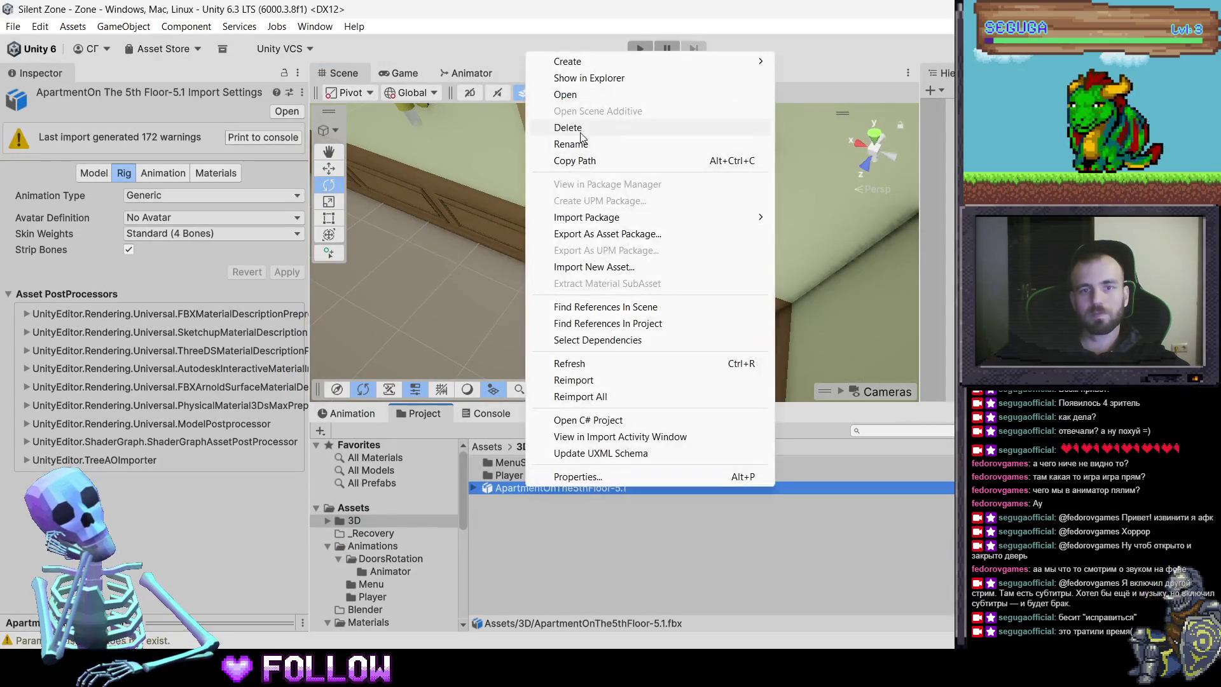
click(554, 125)
click(630, 357)
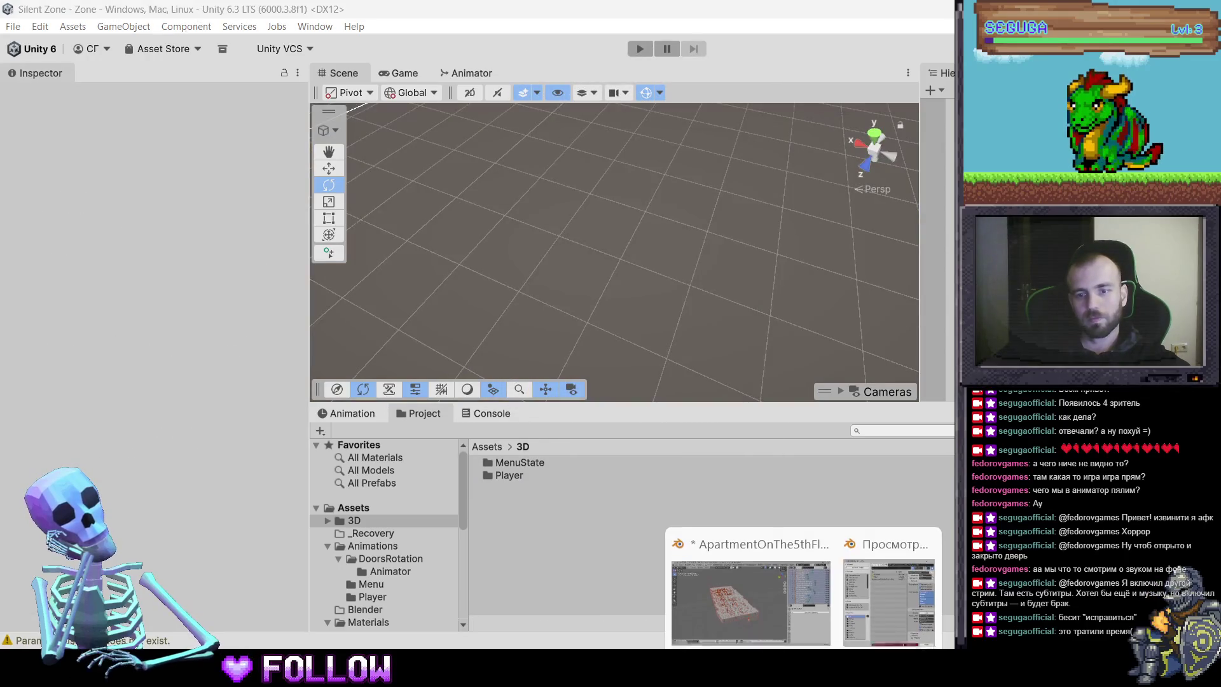
click(762, 558)
click(242, 452)
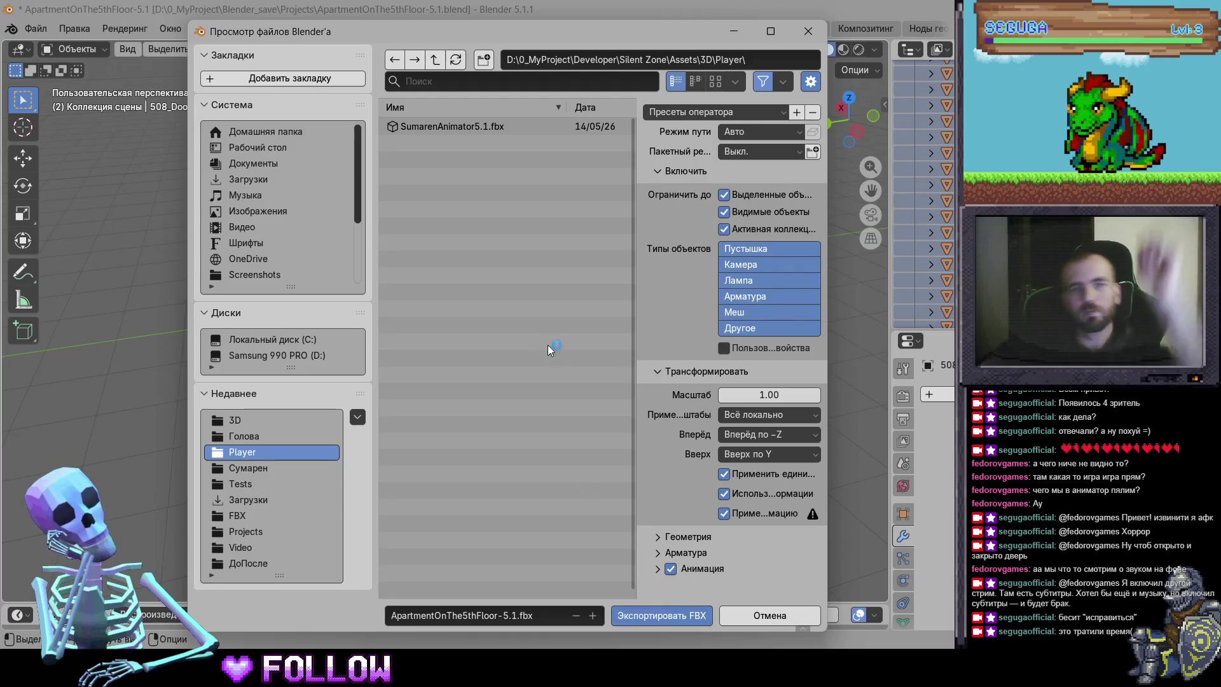
Export the apartment FBX into Assets\3D, reselect the building mesh, and check Unity's reimport
click(435, 59)
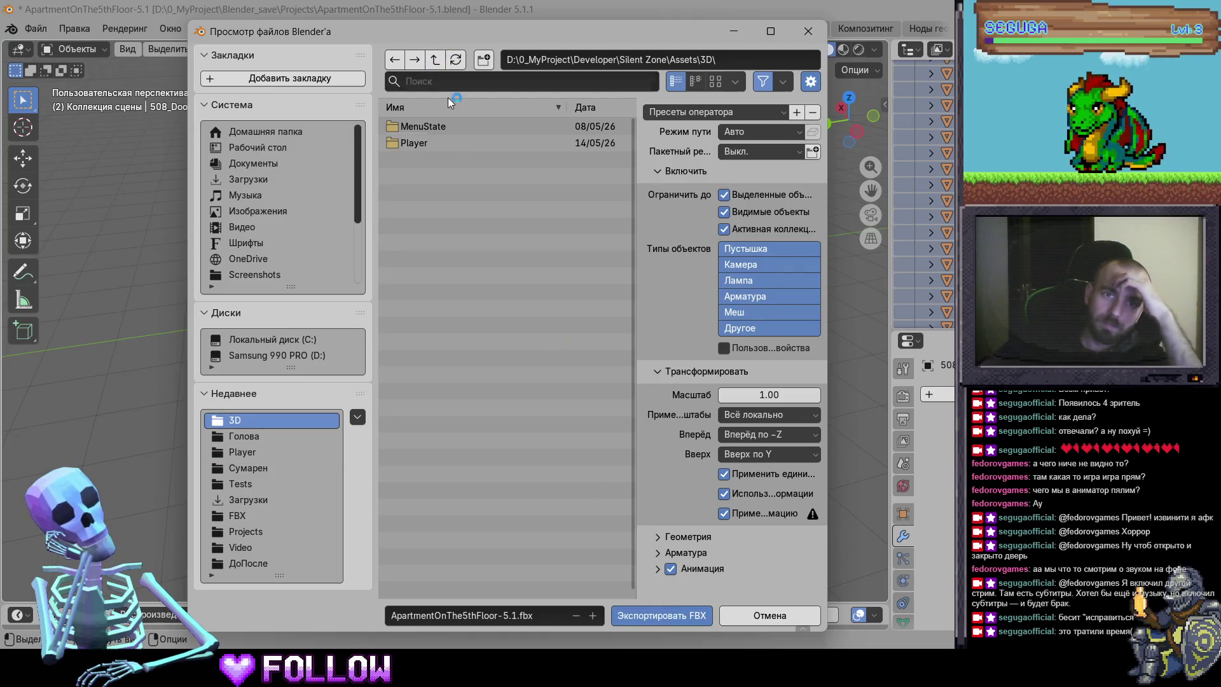
click(644, 615)
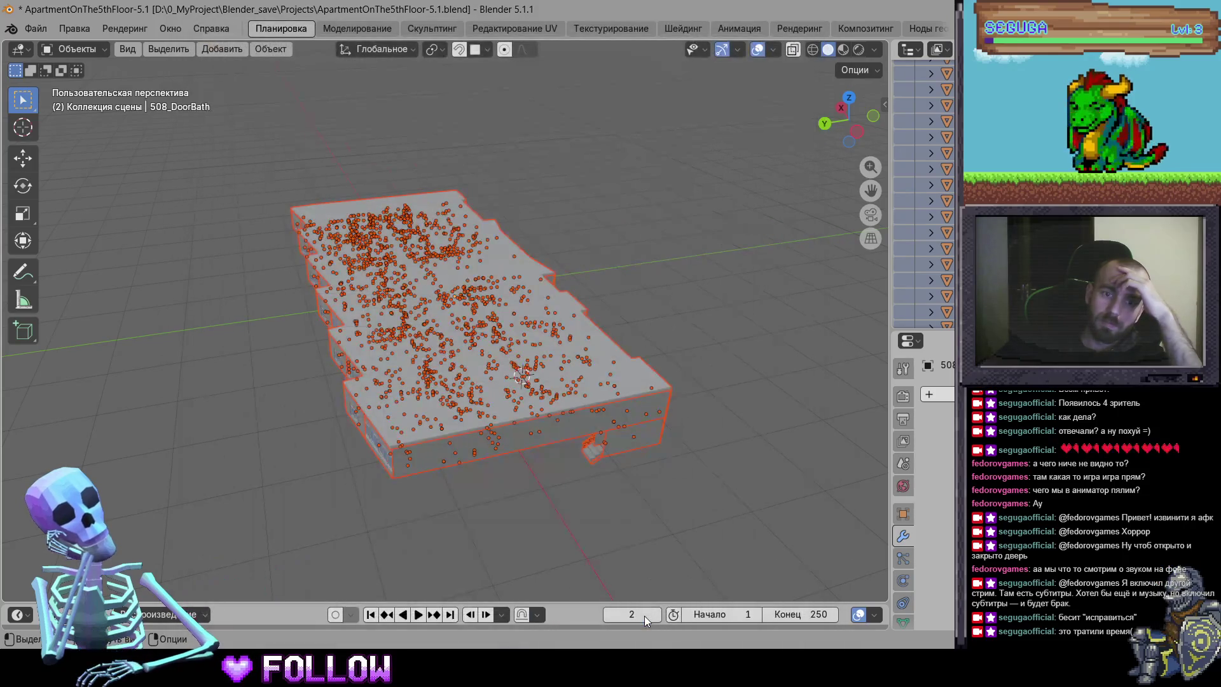
click(507, 343)
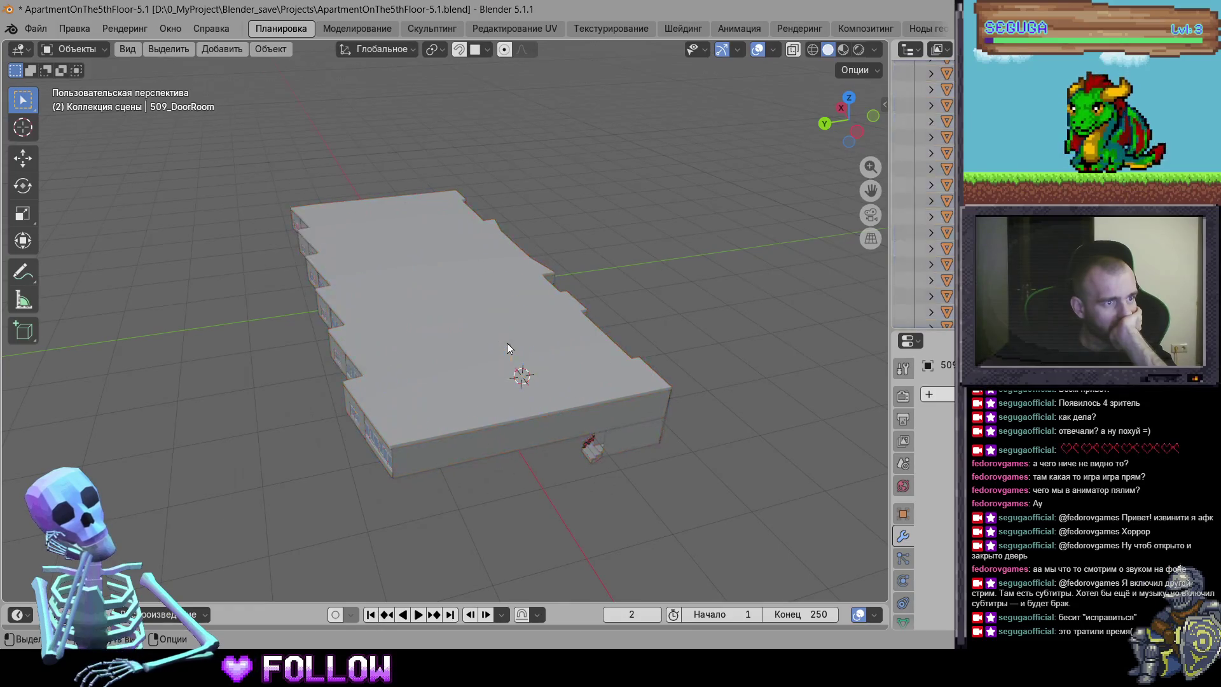
click(547, 355)
key(alt+Tab)
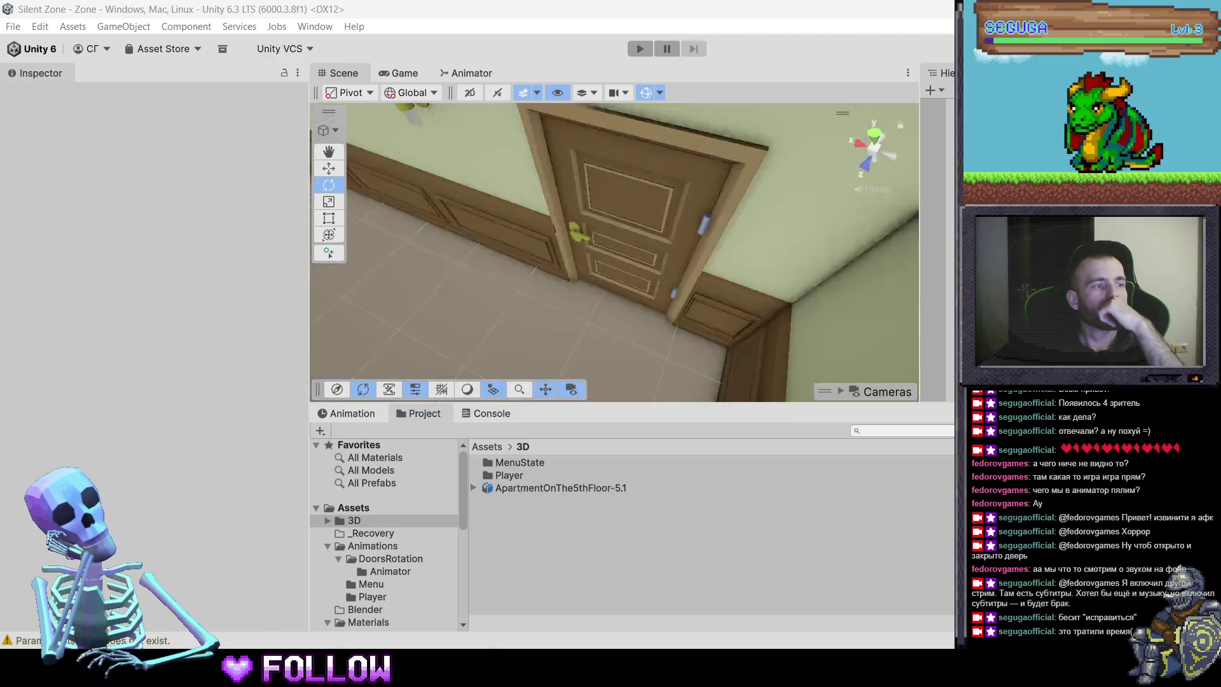
Pick doors 505_Door, 509_DoorRoom and 500_BathWashingDoor, then select all 110 door and window objects
click(635, 222)
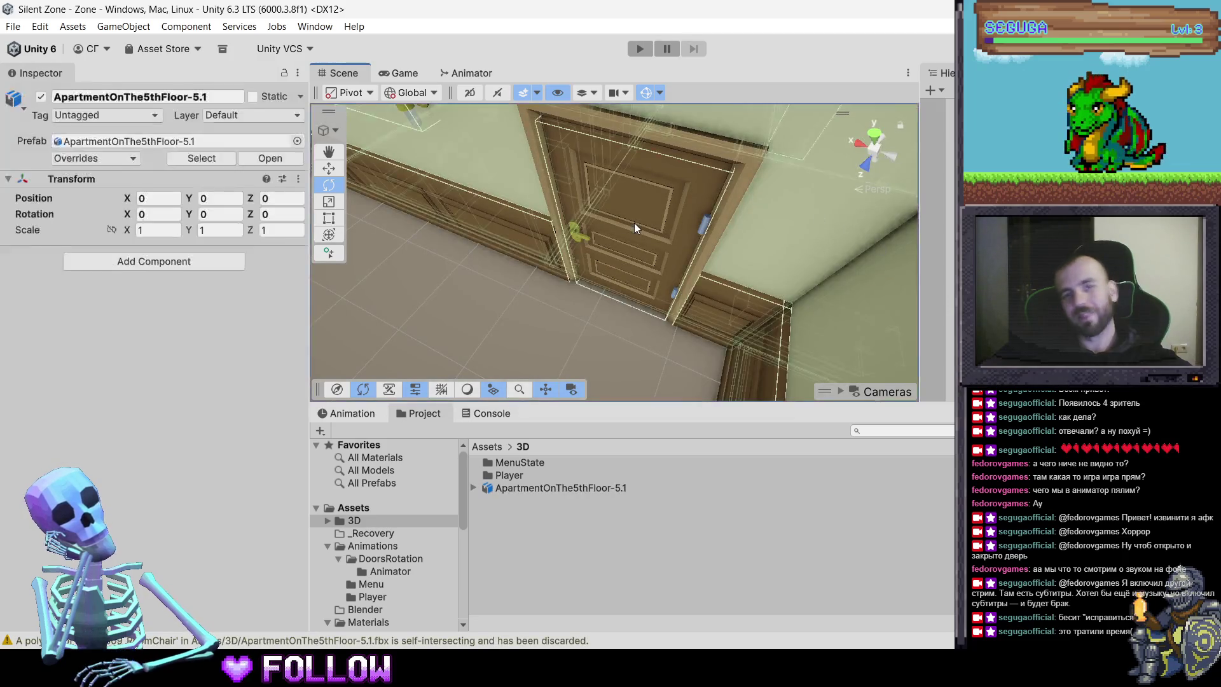
click(631, 229)
key(f)
scroll(613, 245, down, 10)
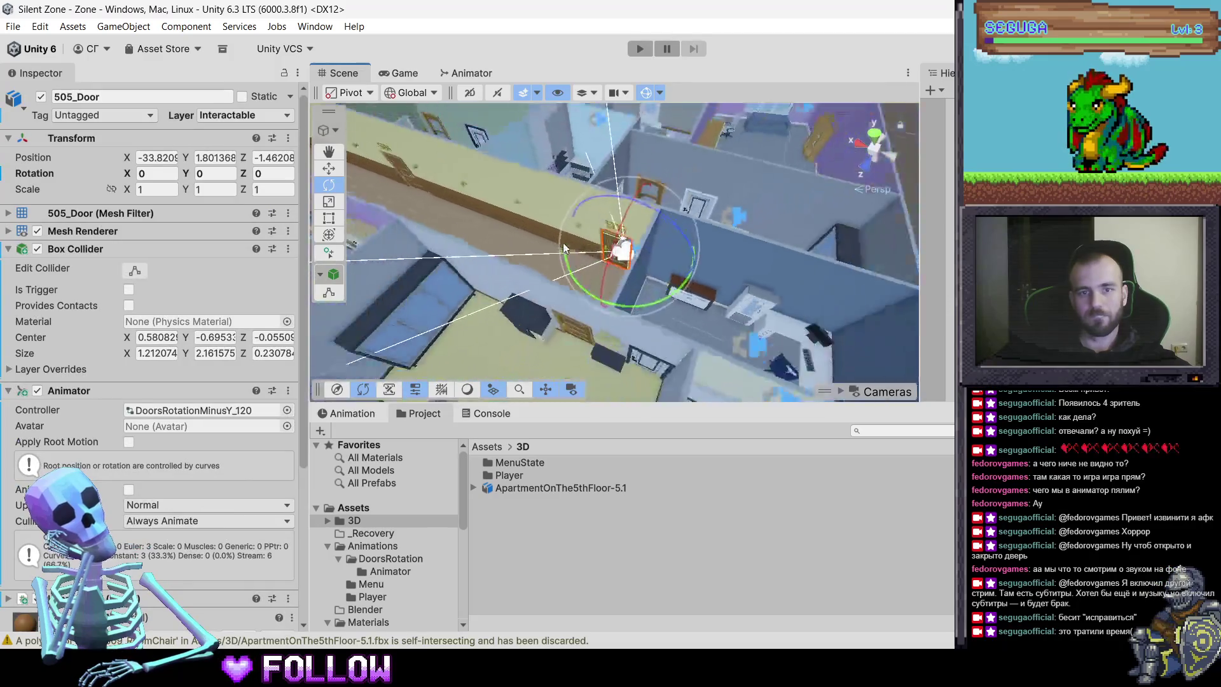
scroll(570, 243, down, 5)
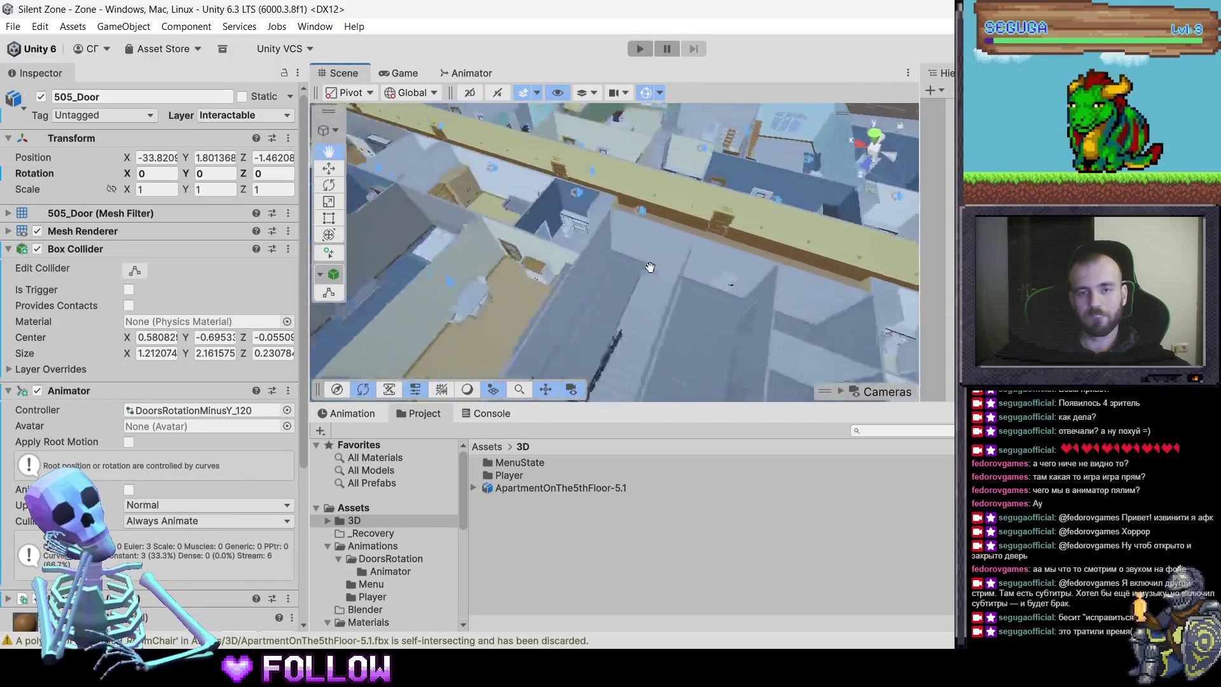
click(632, 290)
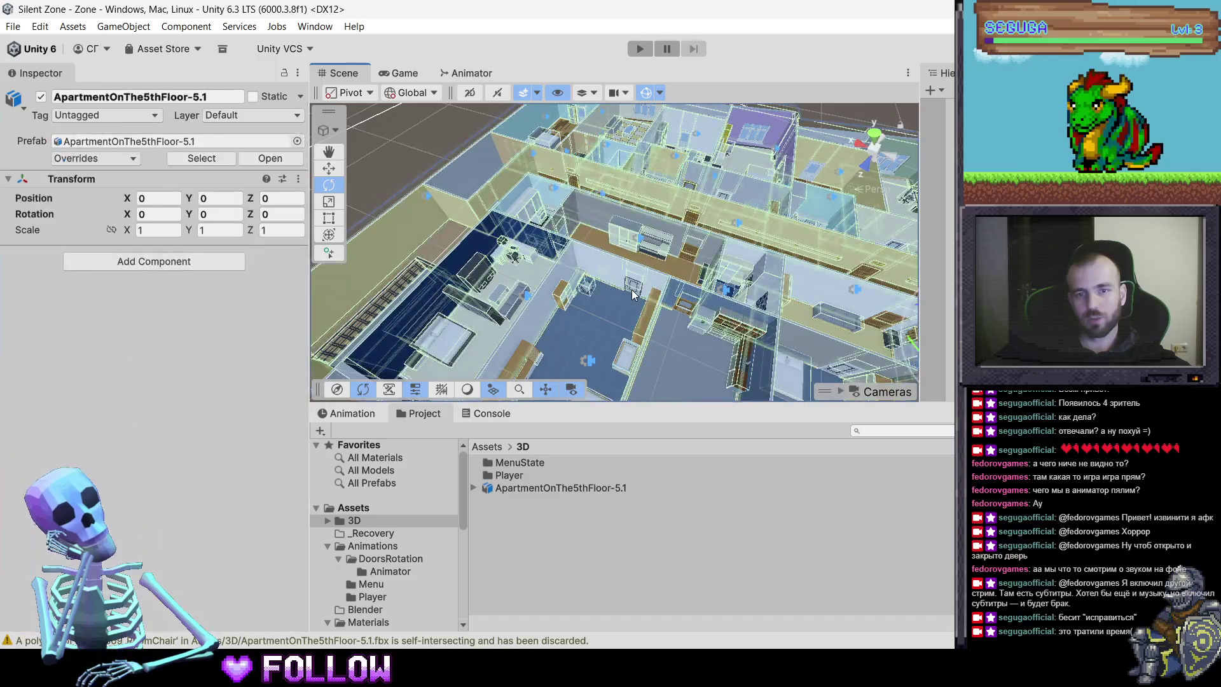
click(632, 289)
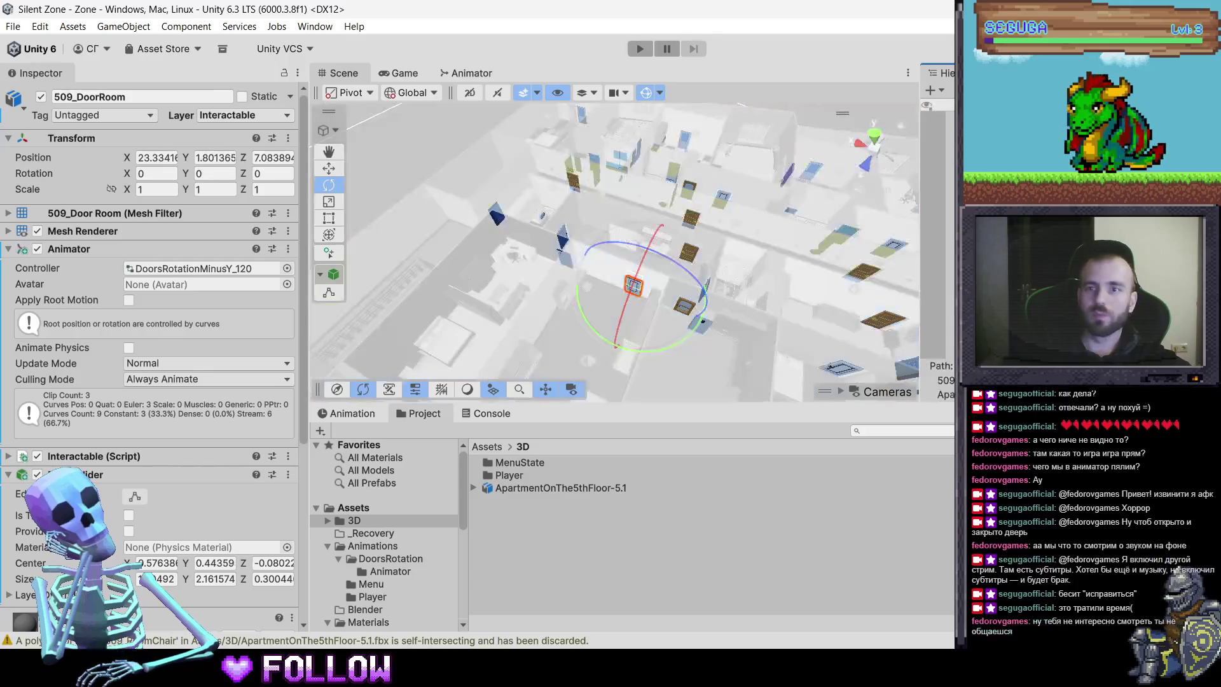
click(620, 178)
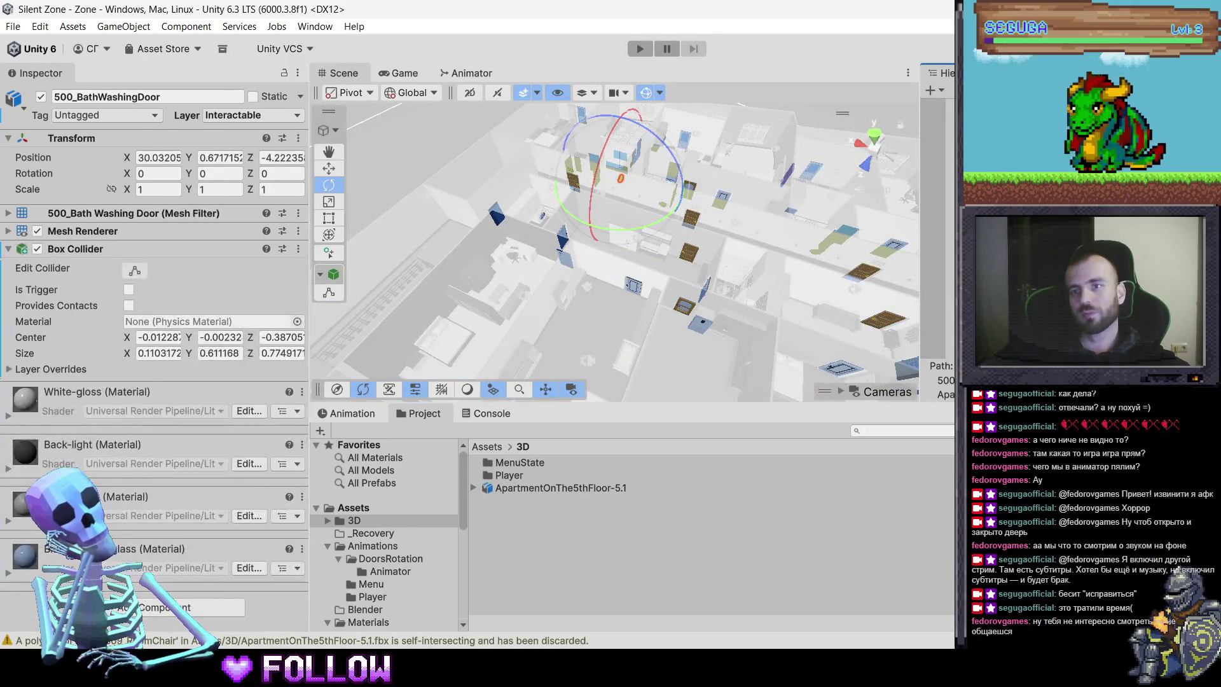
key(ctrl+a)
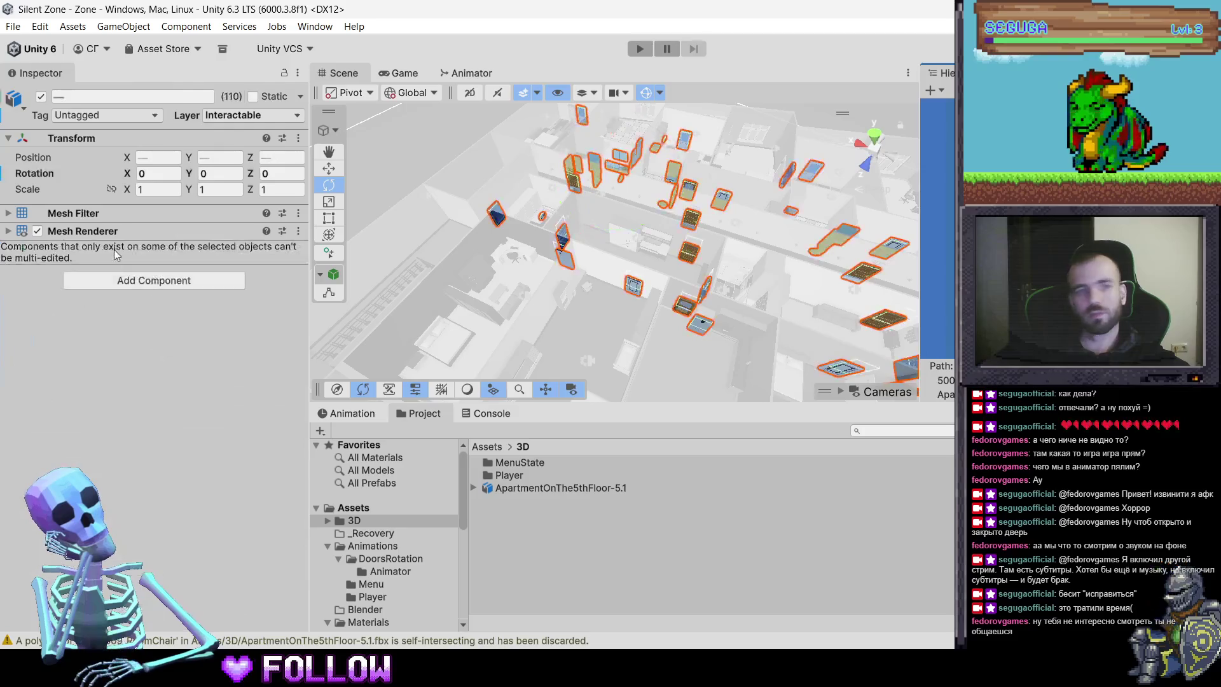
Add a Box Collider to all the selected door and window objects
click(129, 283)
text(box)
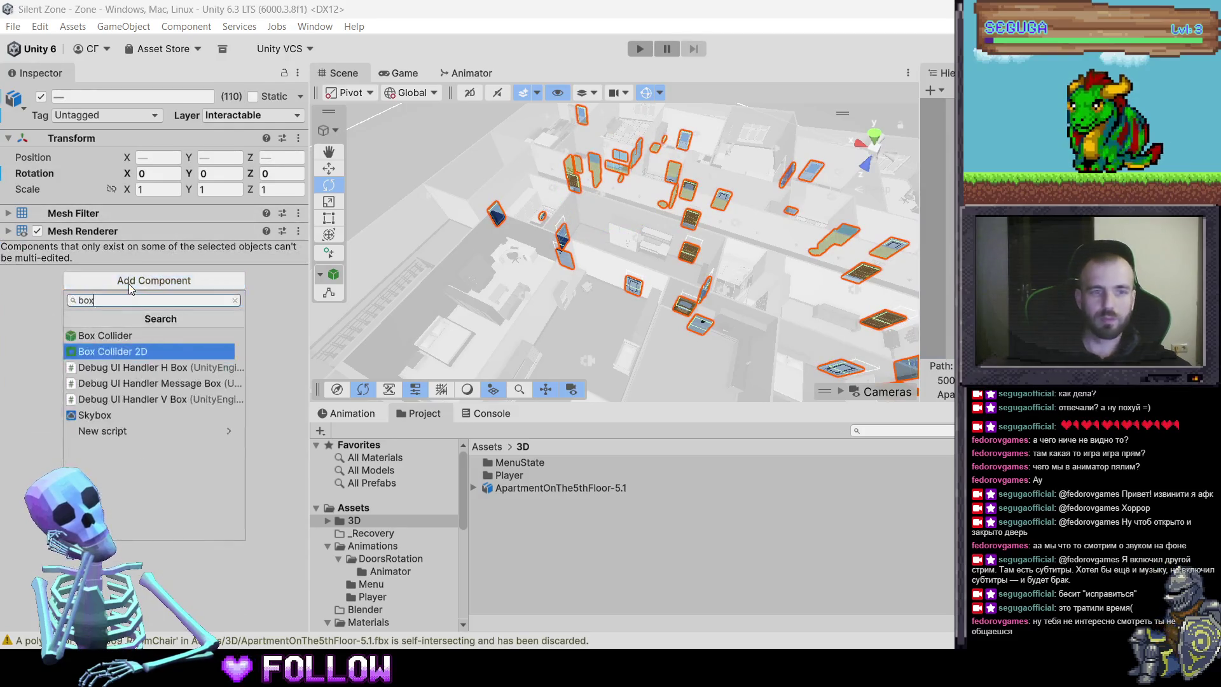
key(Up)
key(Return)
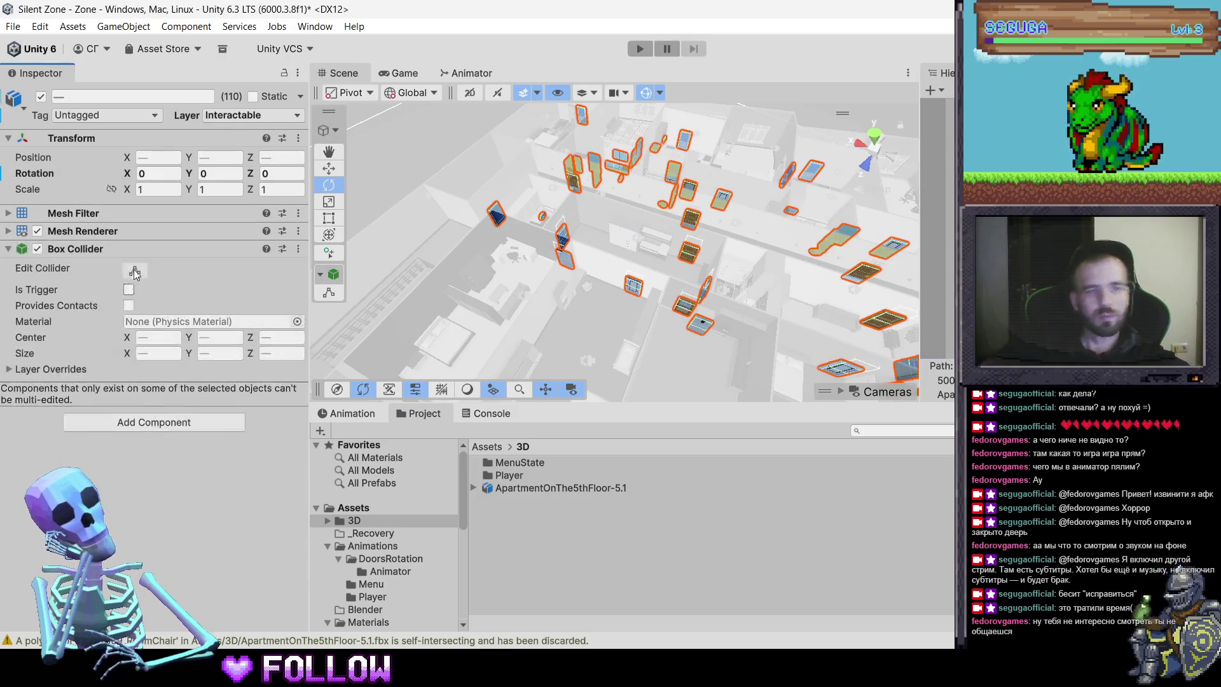
Remove the Box Collider again and show the Game view down the corridor
right_click(129, 257)
click(180, 324)
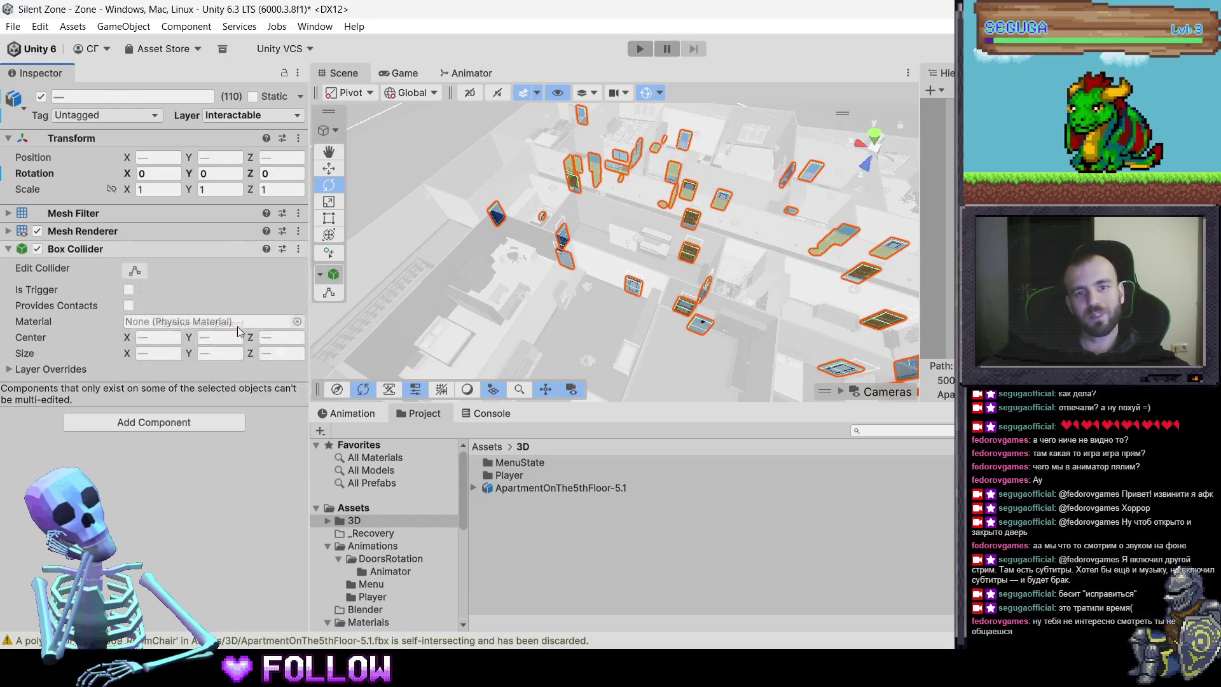
drag(540, 270, 726, 246)
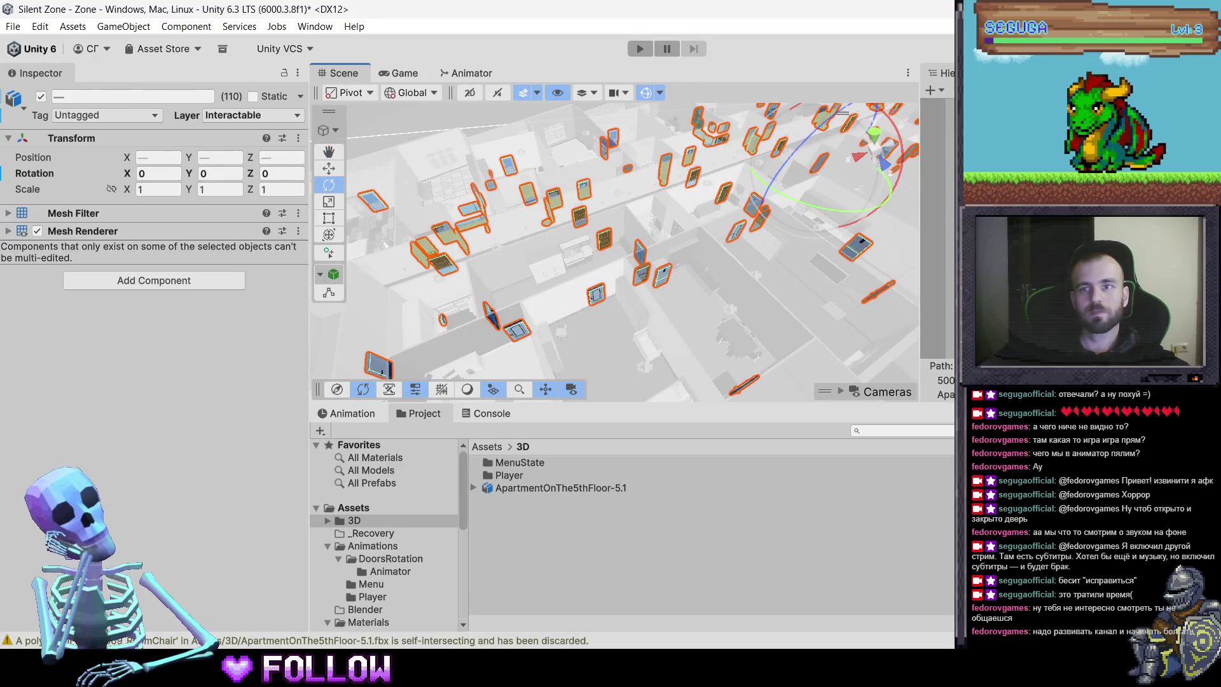
click(400, 72)
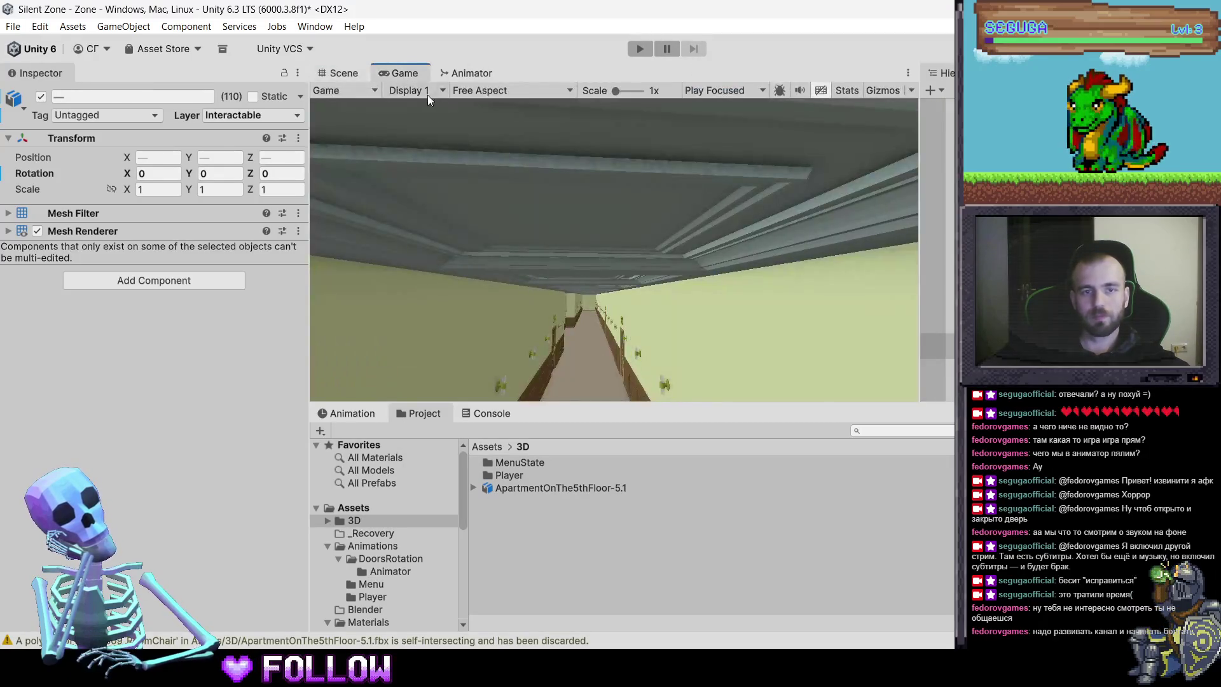
Start Play mode, save the Blender apartment file with Ceiling deselected, and return to Unity
key(alt+Tab)
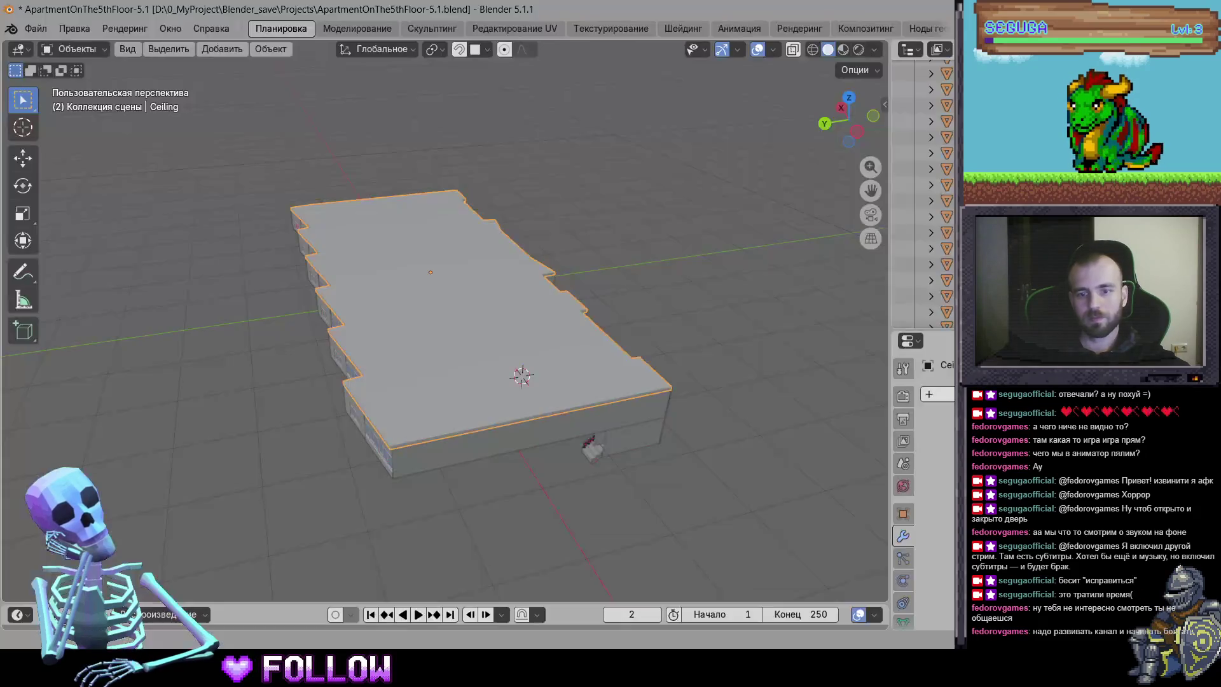
click(628, 306)
key(ctrl+s)
drag(593, 283, 671, 276)
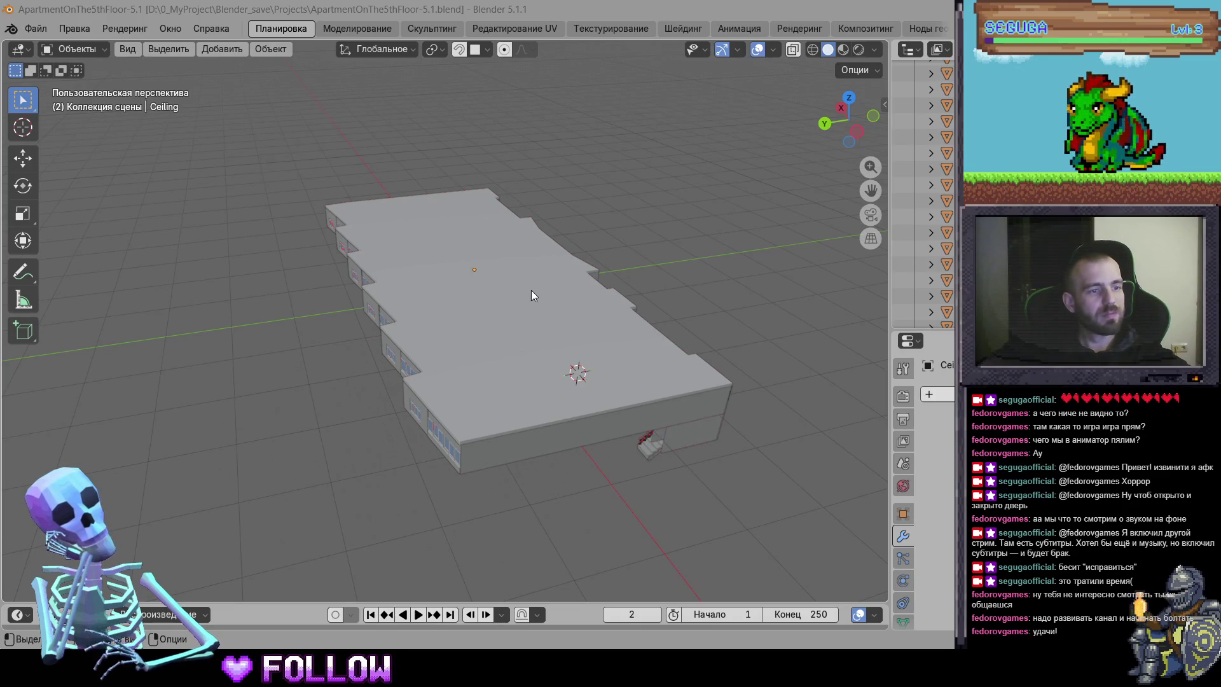
click(598, 646)
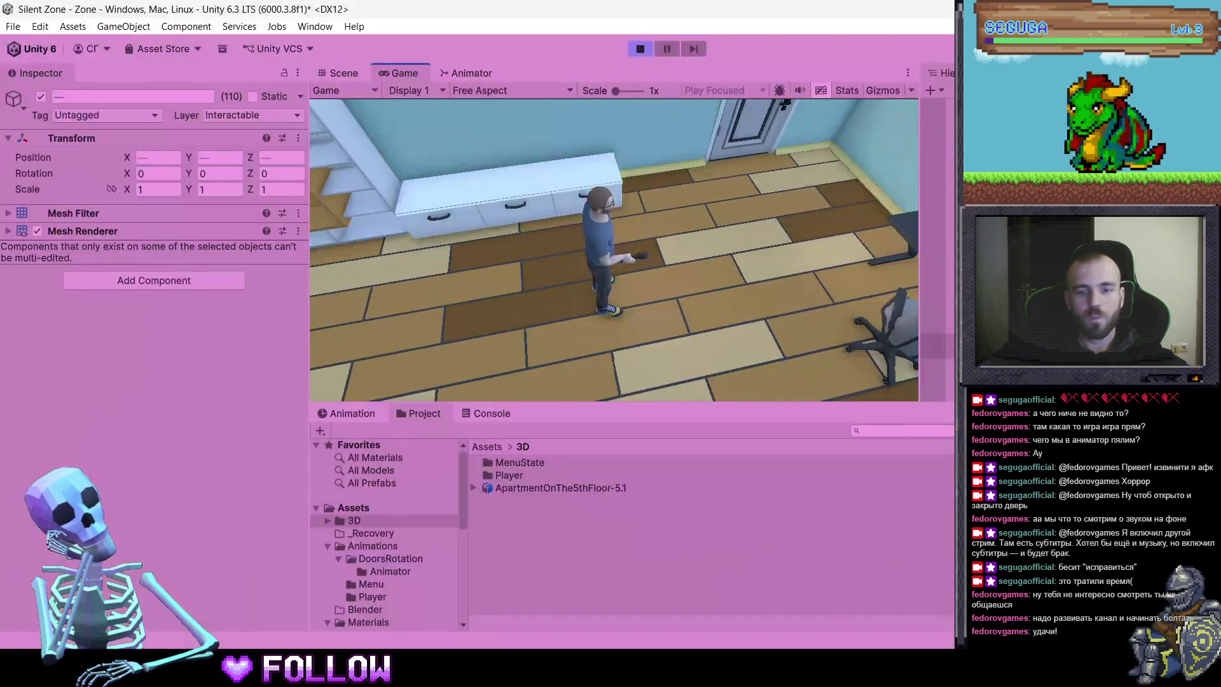
Walk through the apartment and hallway, opening the bathroom door and swinging door 509 open
key(w)
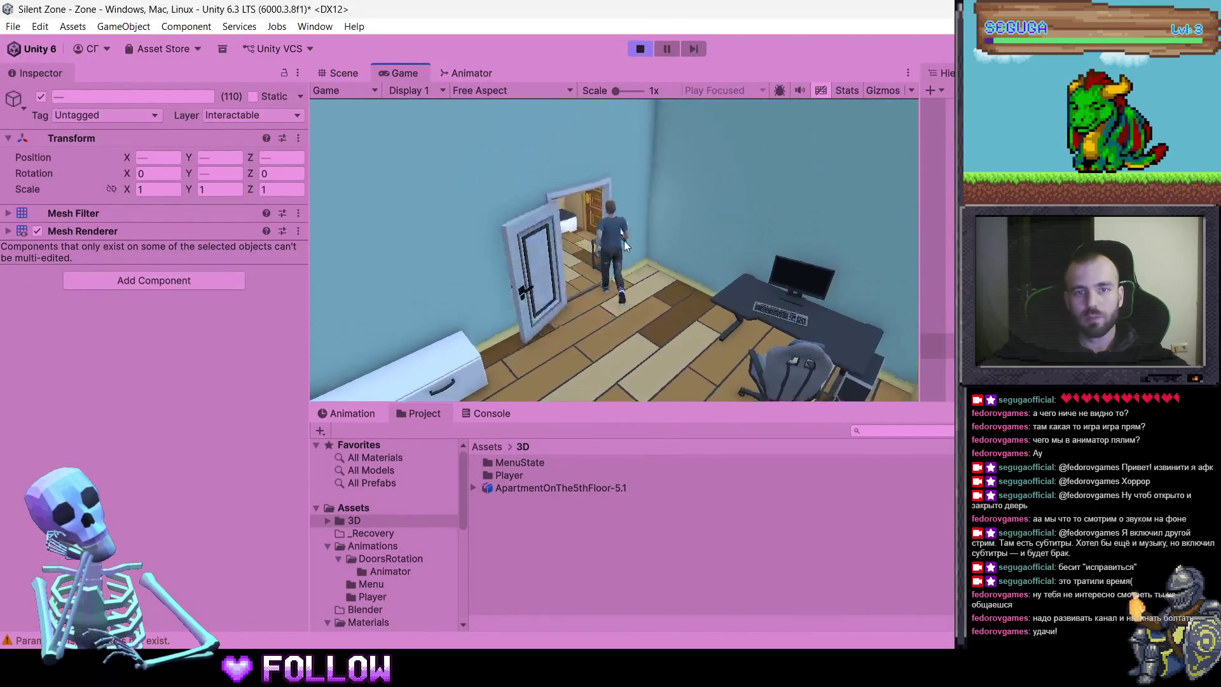
click(765, 231)
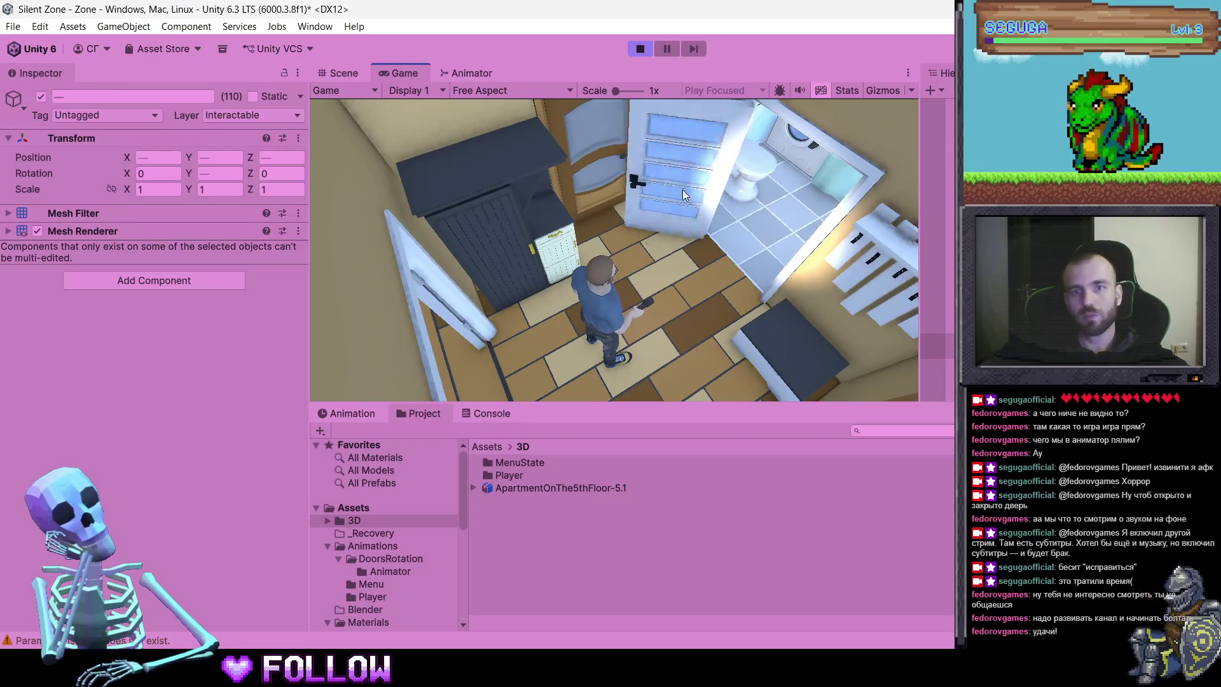
key(w)
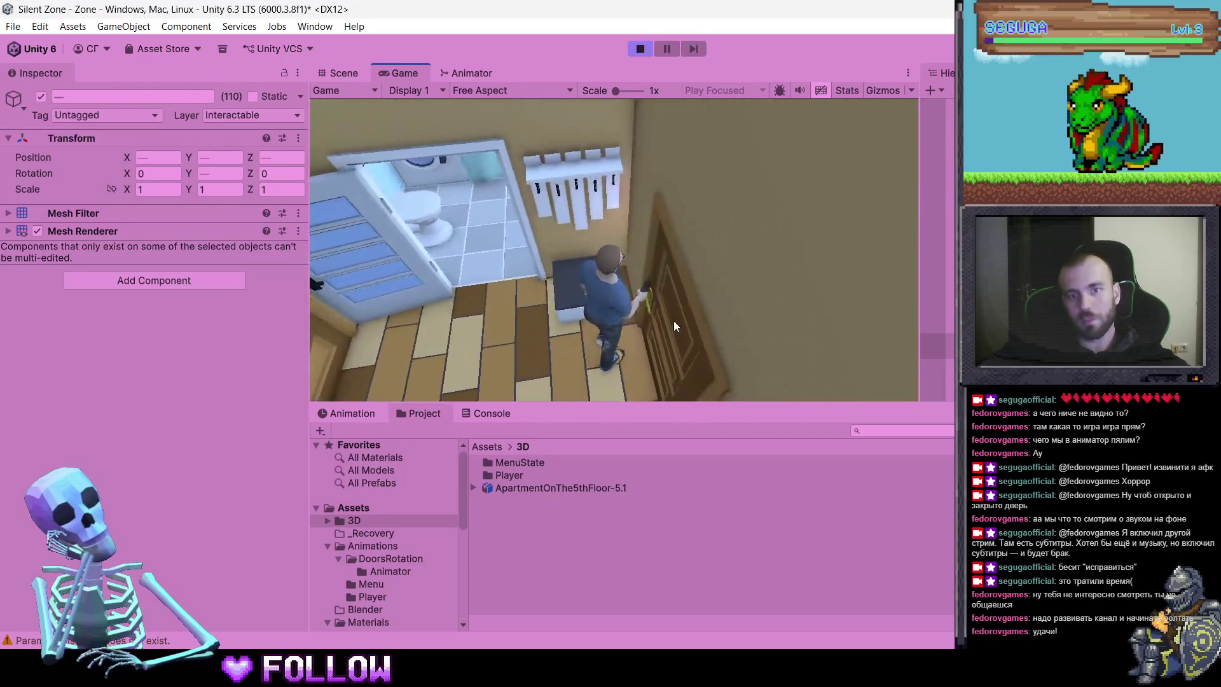
key(w)
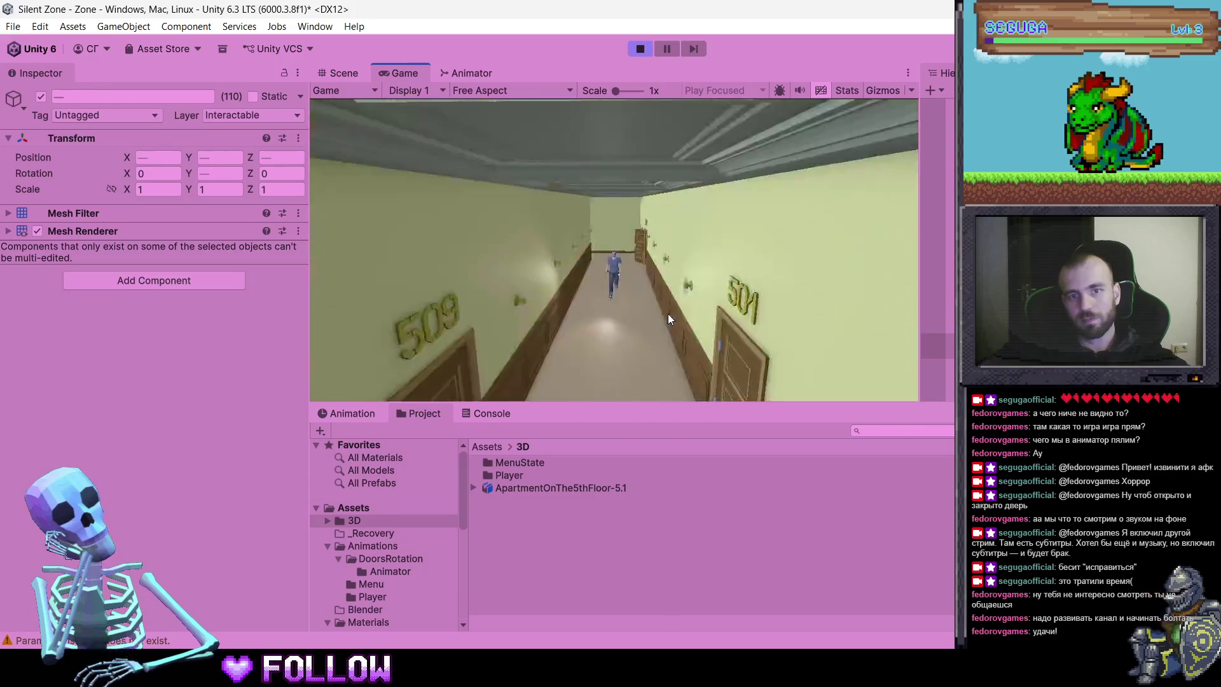
key(w)
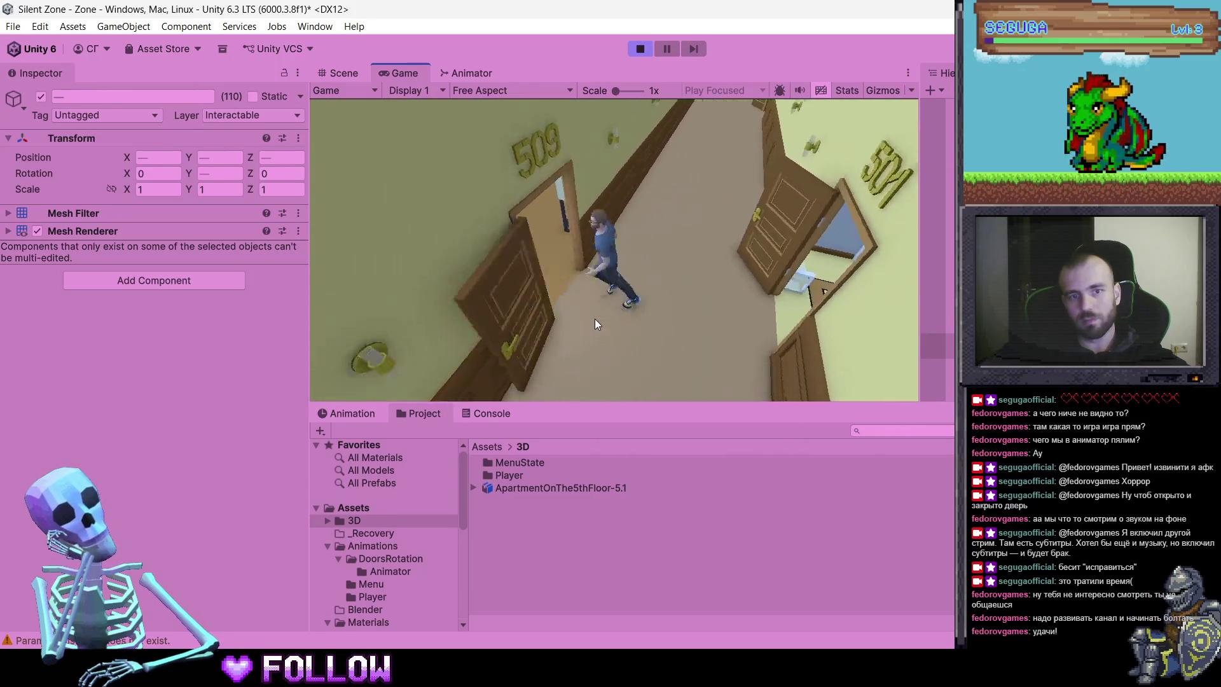
key(w)
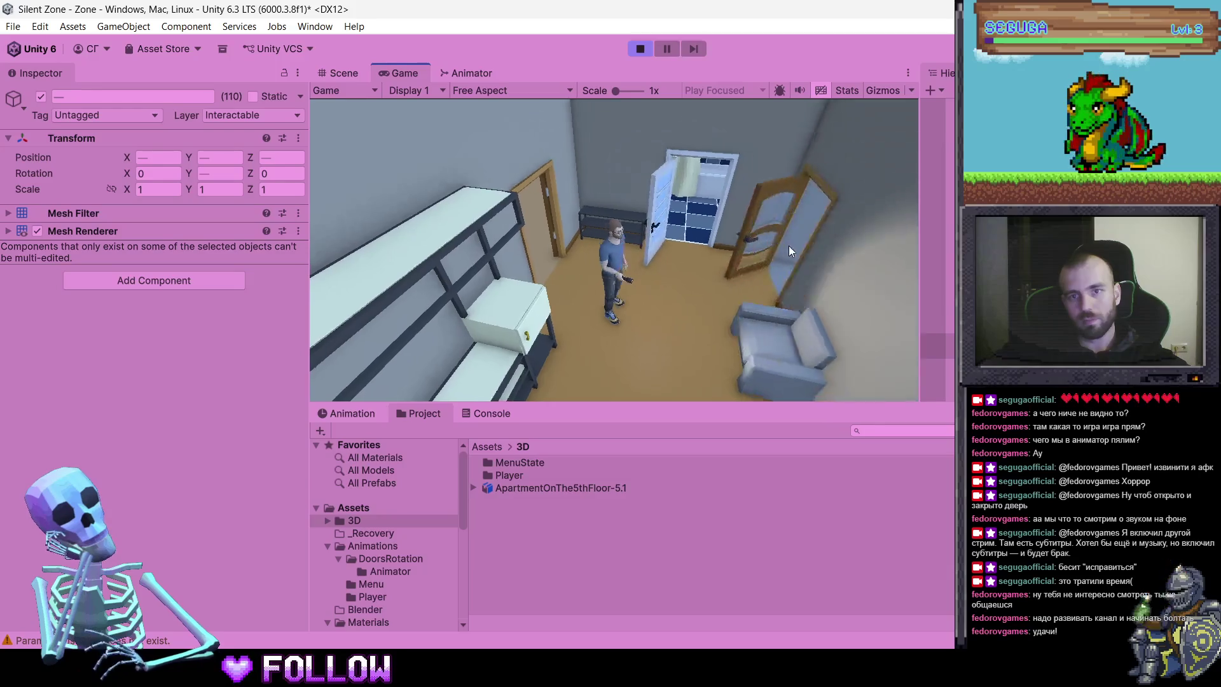
key(w)
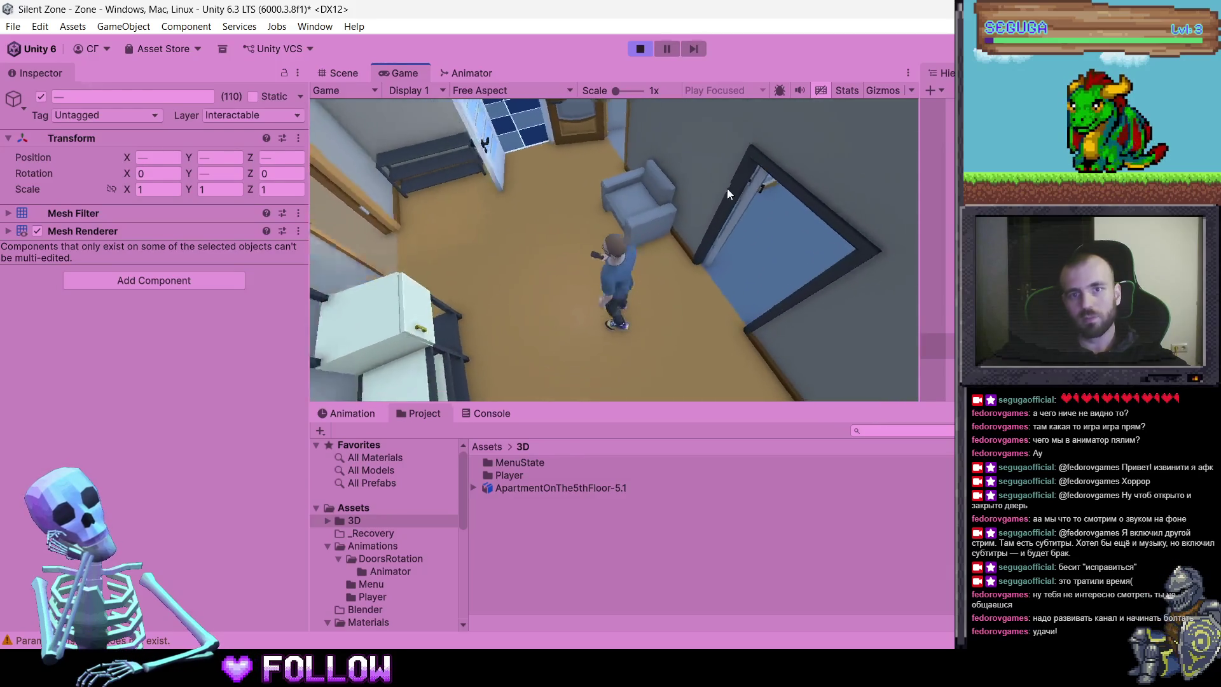
key(w)
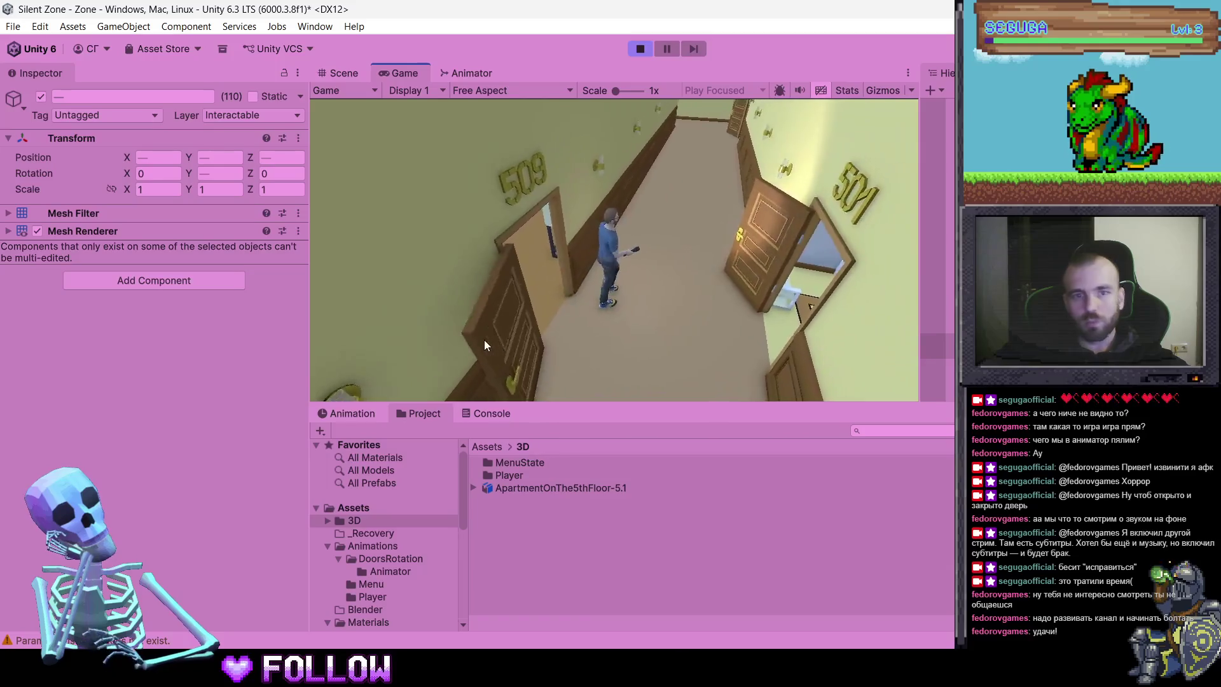
click(519, 278)
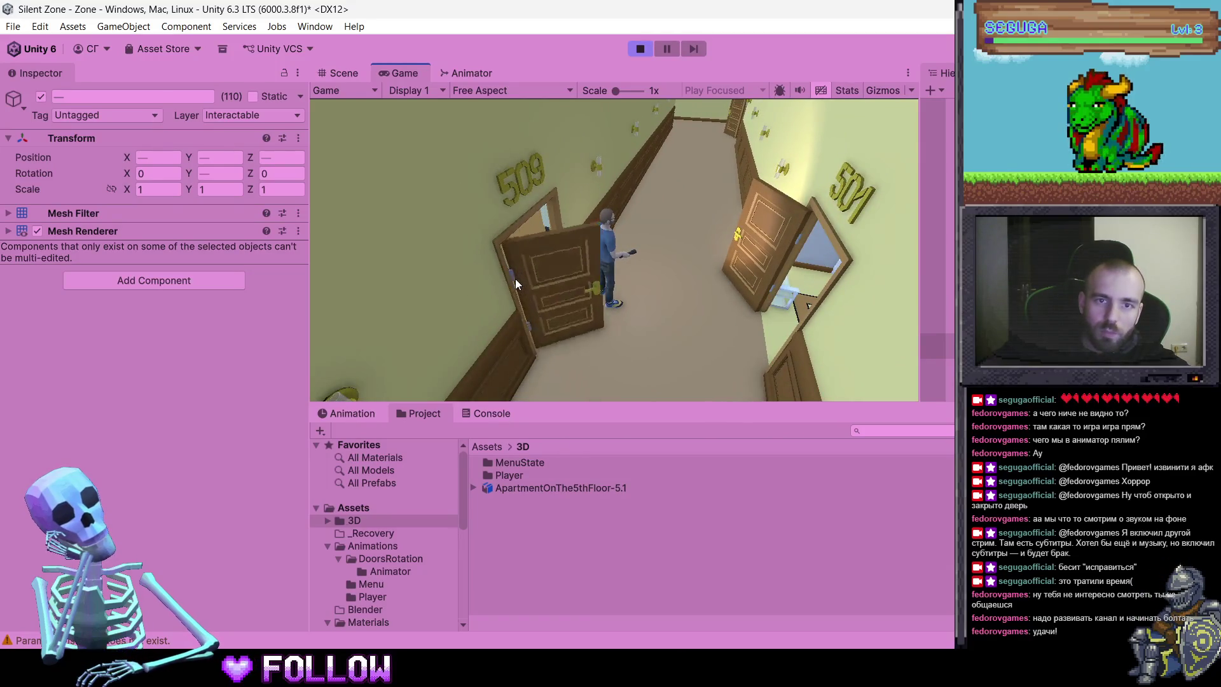
Walk past open door 508 through a room and back into the hallway, then stop Play mode
key(w)
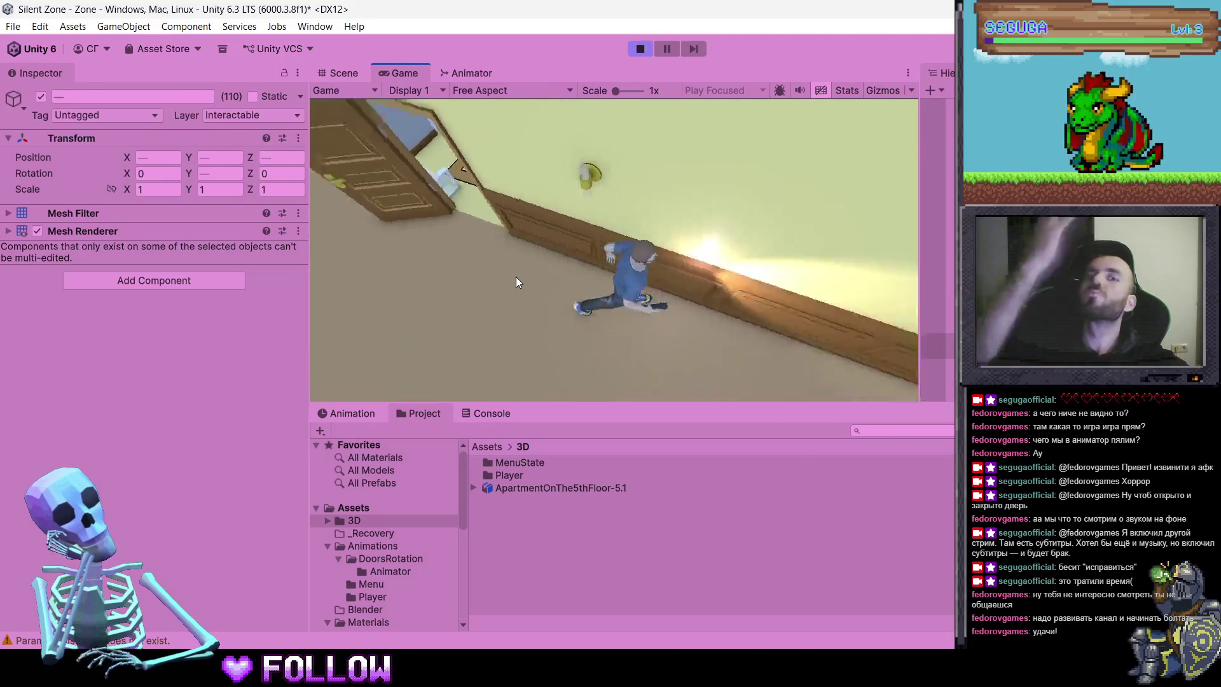
key(s)
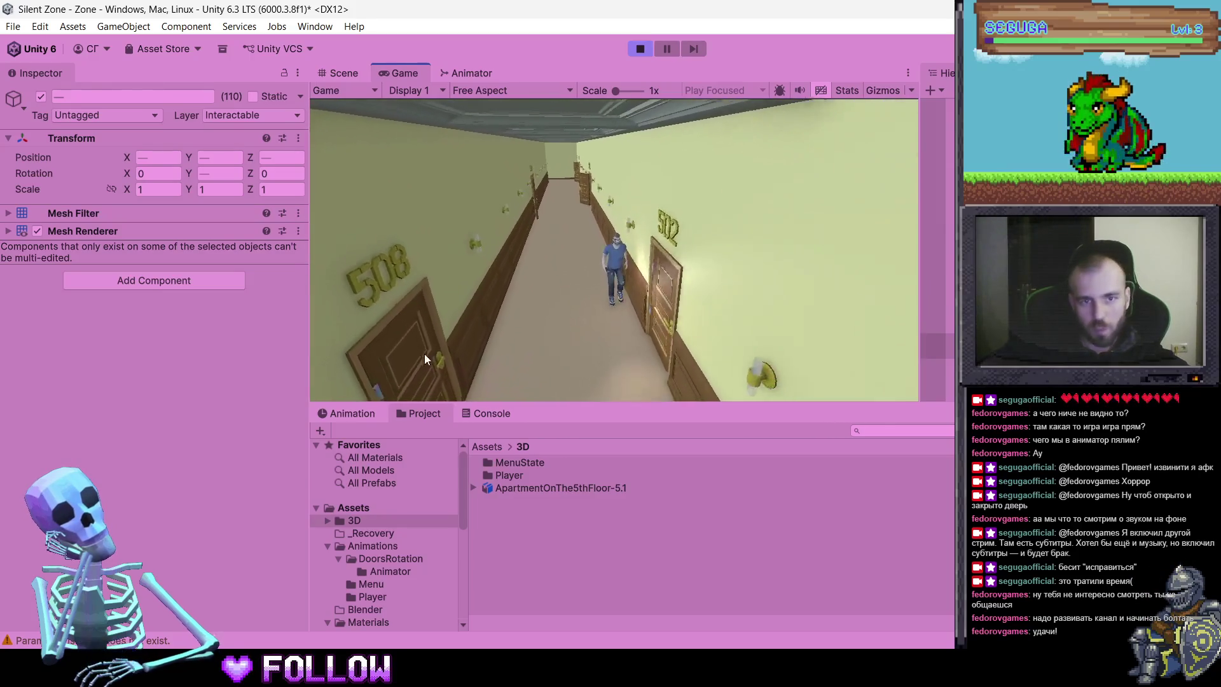
key(w)
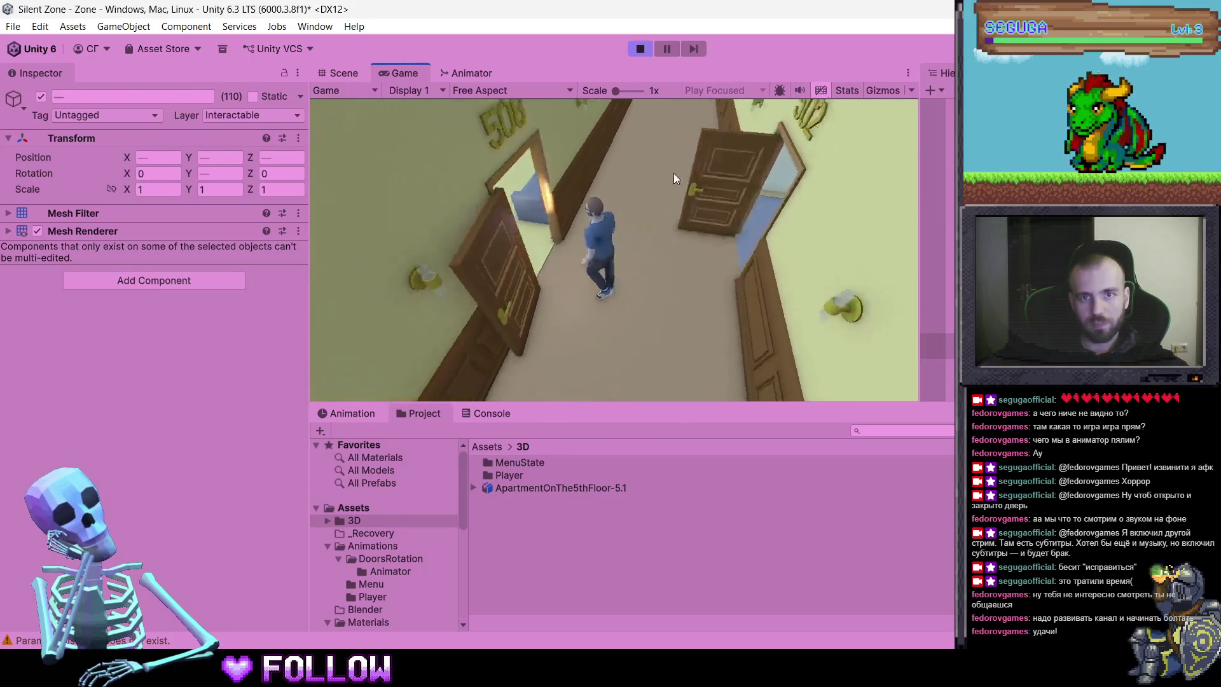
key(w)
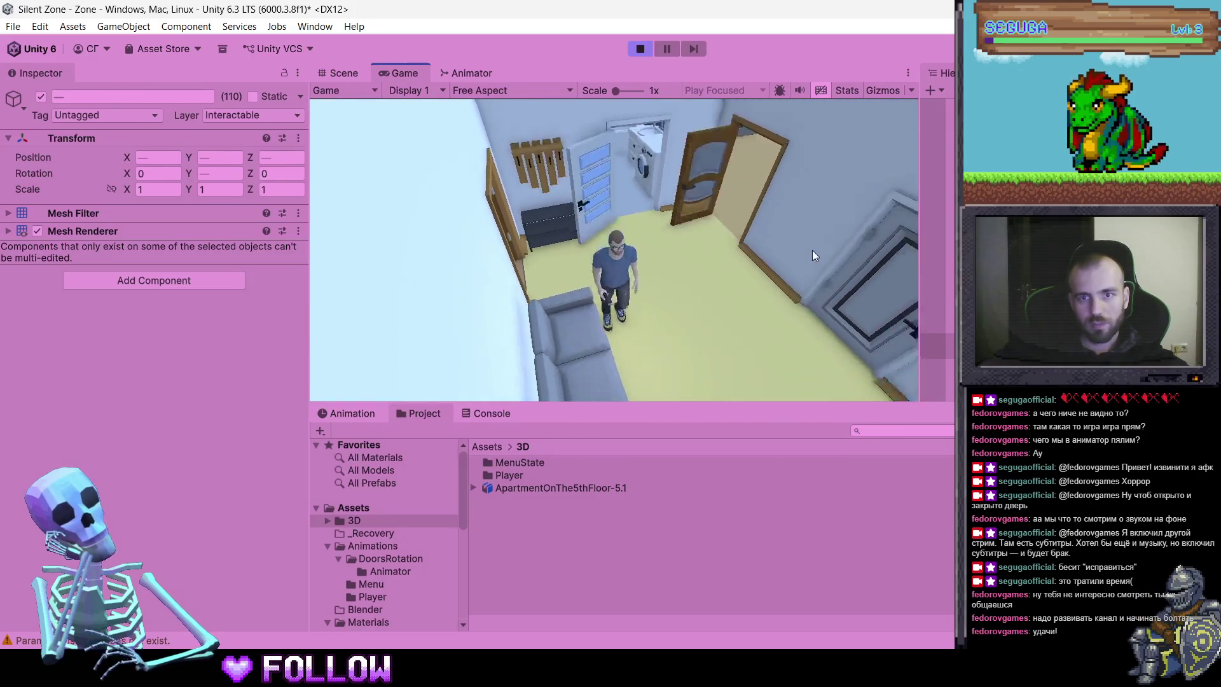
key(w)
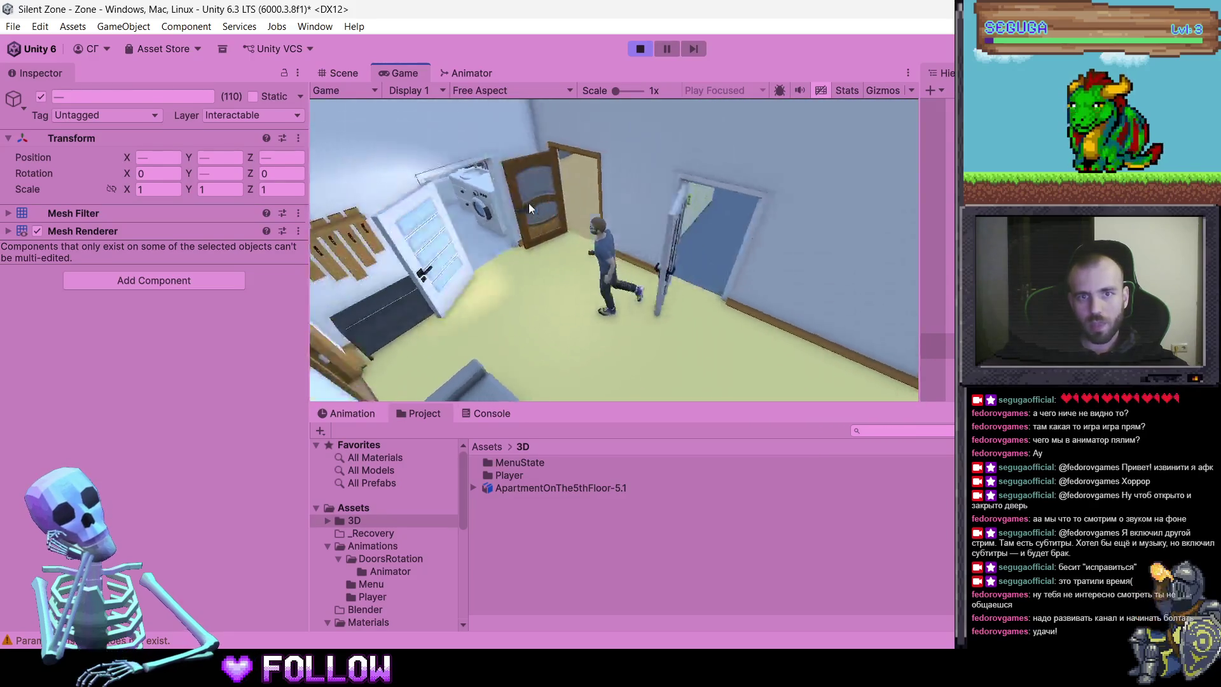
key(w)
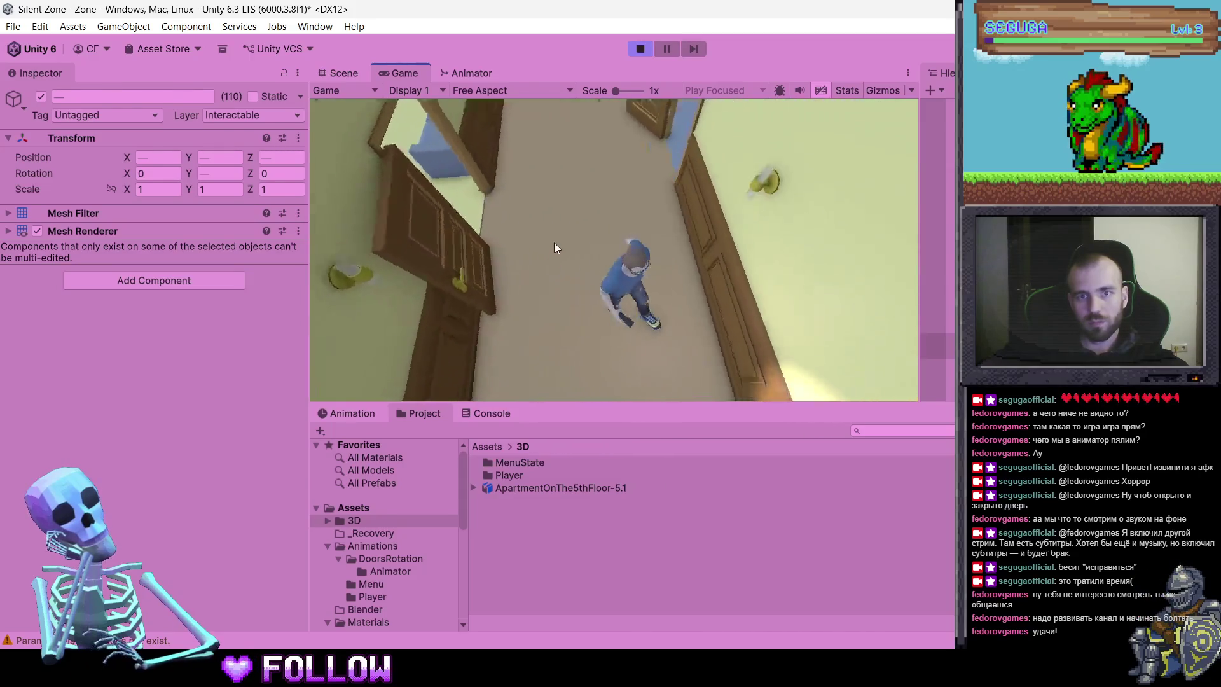
key(w)
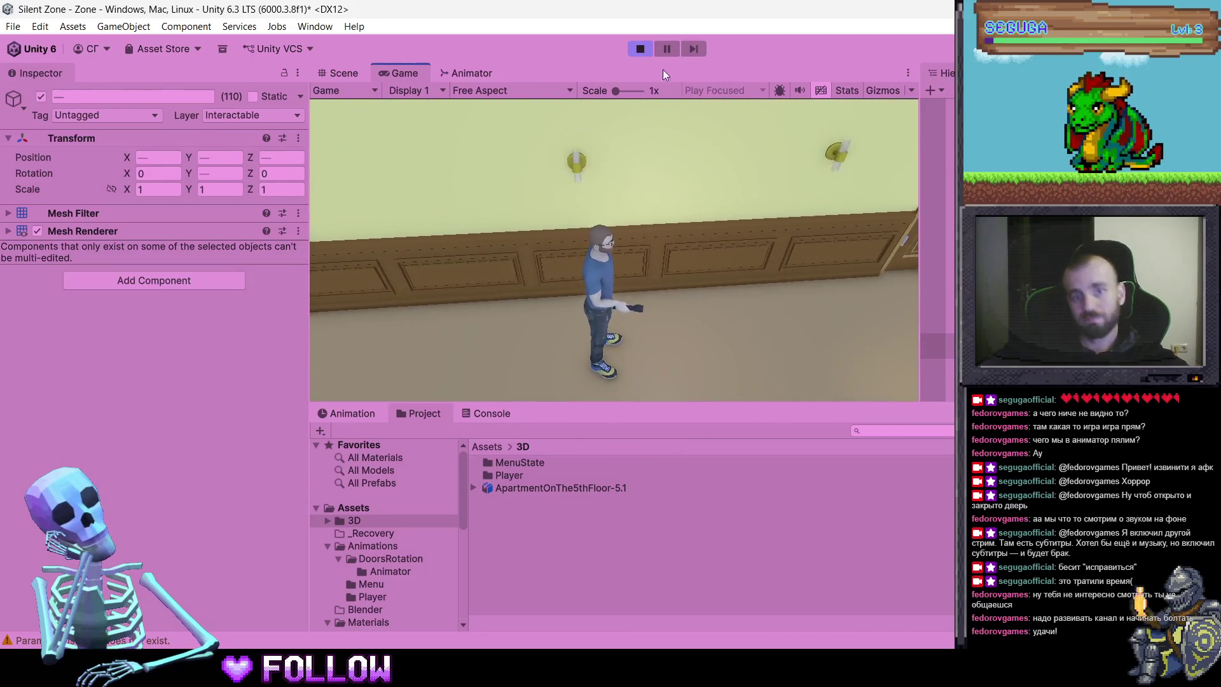
click(640, 49)
click(642, 50)
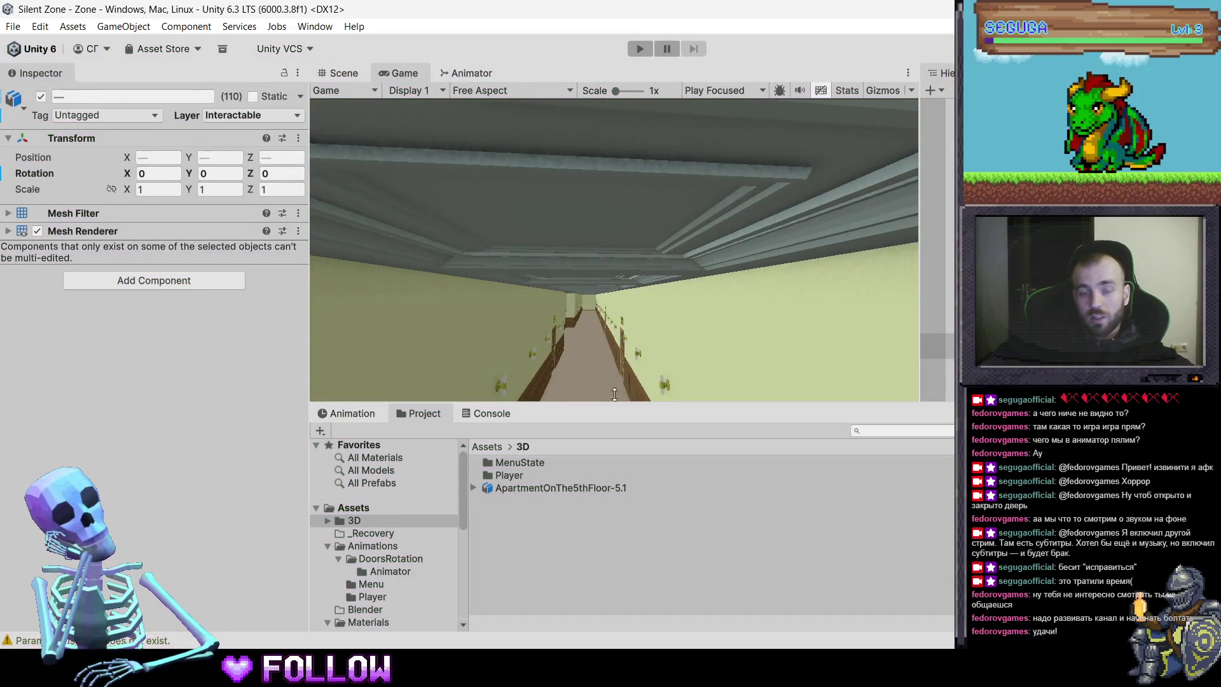
Save the Blender apartment file once more and return to Unity's corridor view
key(alt+Tab)
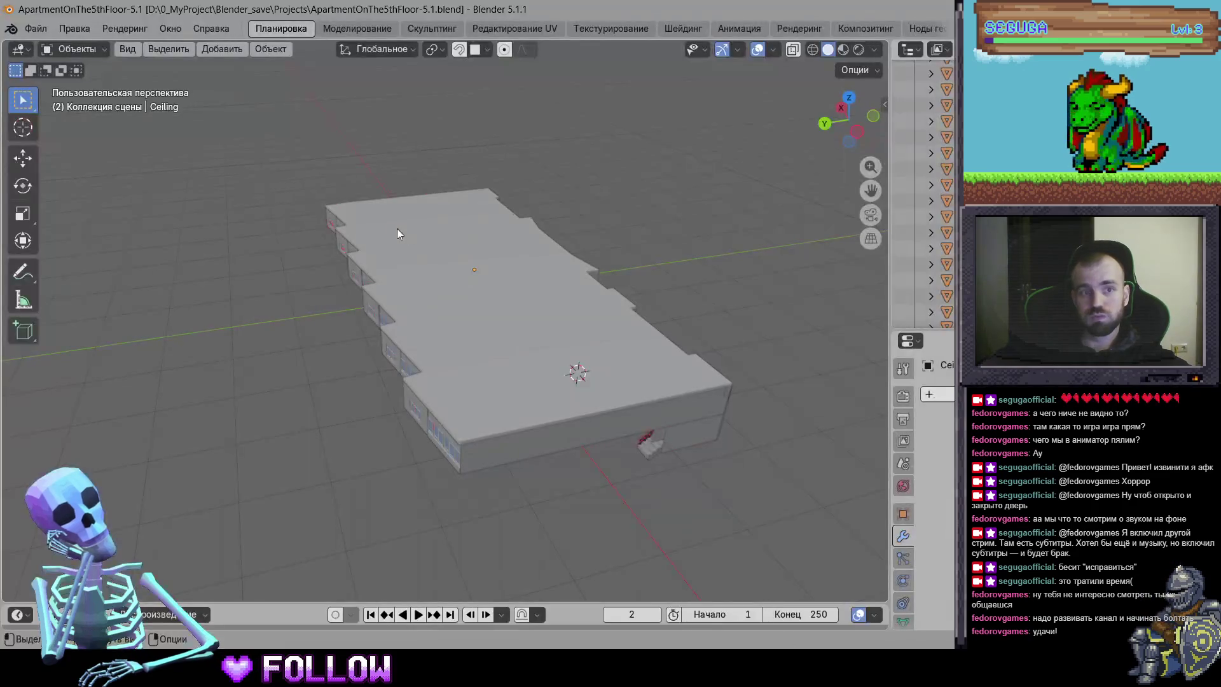
key(ctrl+s)
key(alt+Tab)
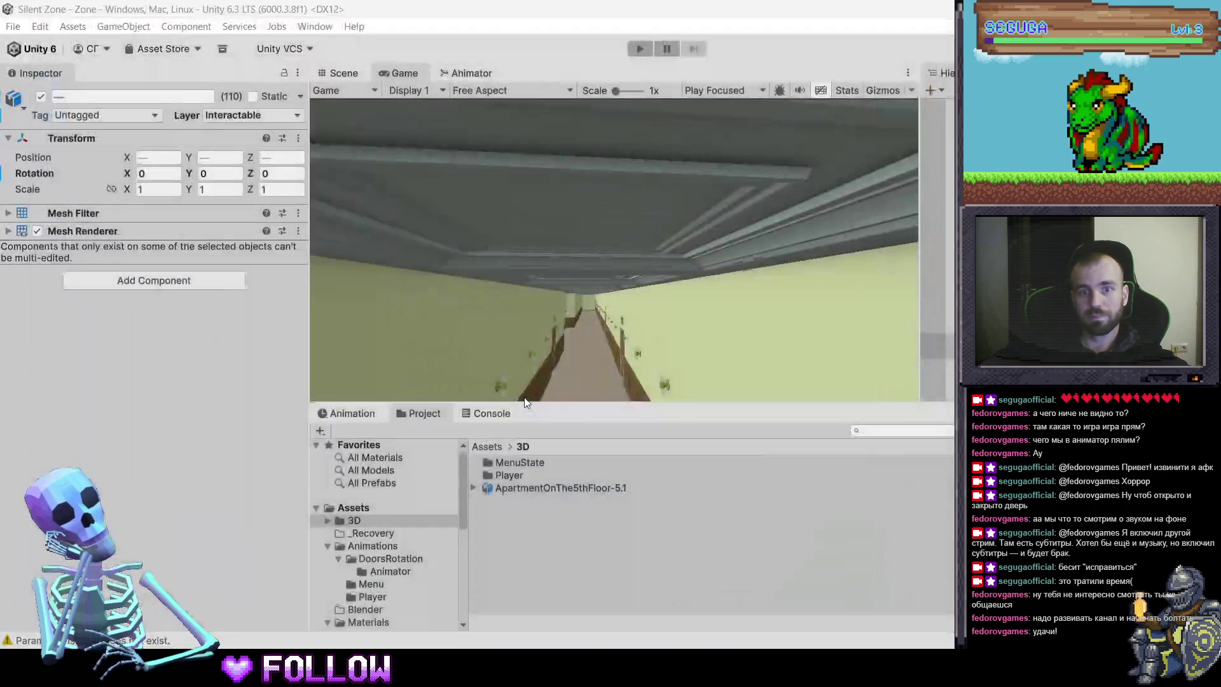